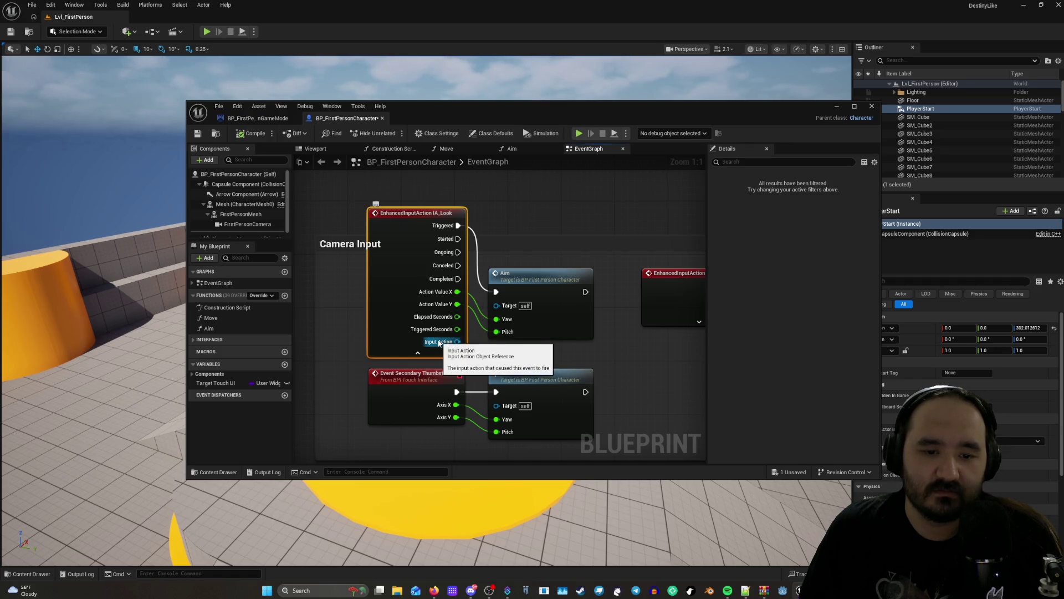
Review the character event graph's IA_MouseLook and Movement Input nodes.
scroll(503, 307, "down", 5)
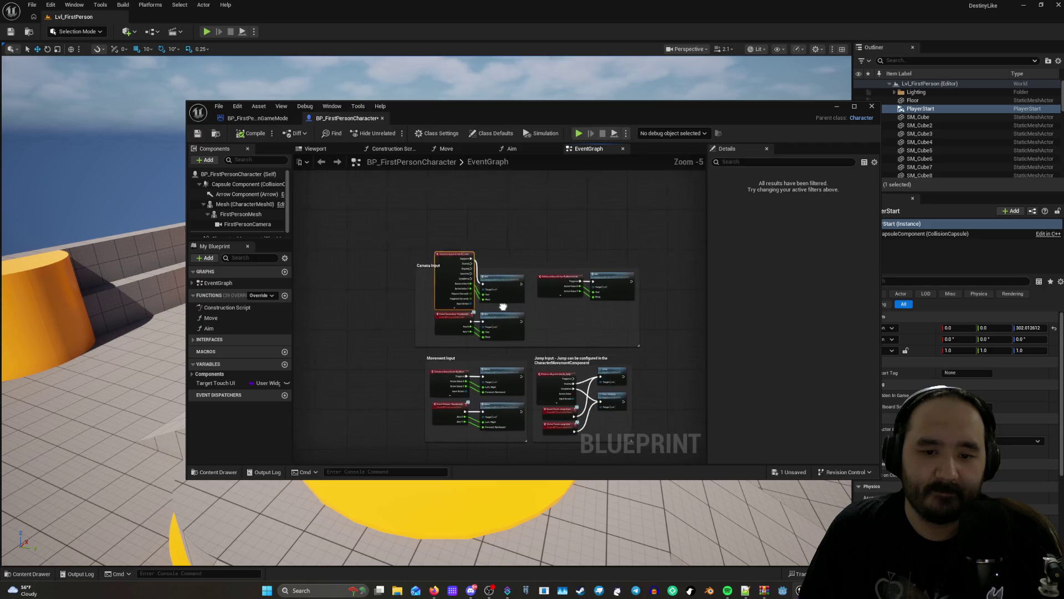
scroll(503, 306, "up", 5)
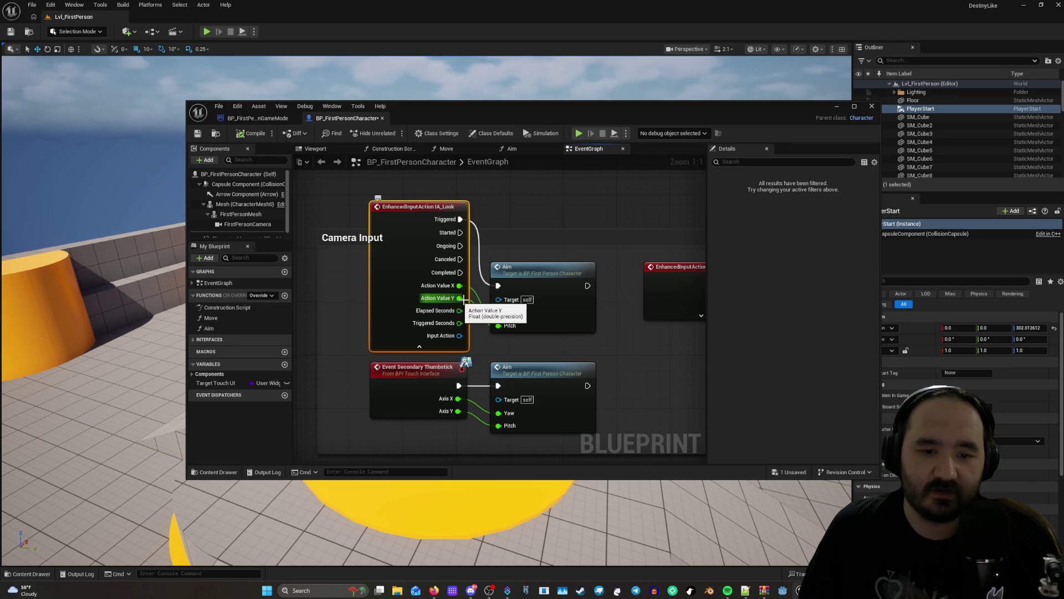
mouse_move(542, 340)
left_mouse_down()
mouse_move(538, 397)
mouse_move(604, 409)
mouse_move(423, 278)
left_mouse_up()
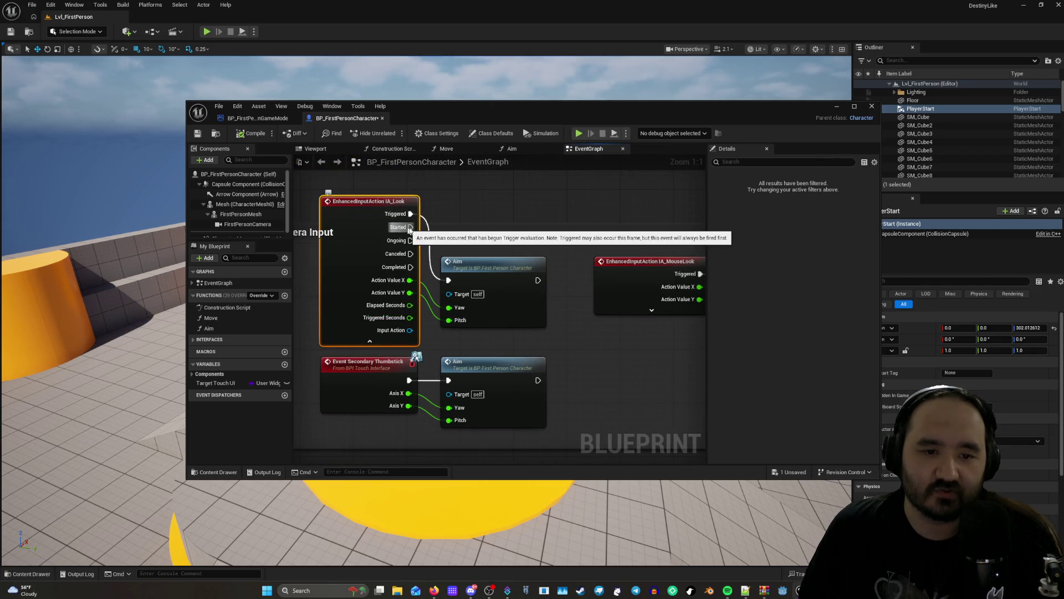
left_click_drag(130, 257, 130, 257)
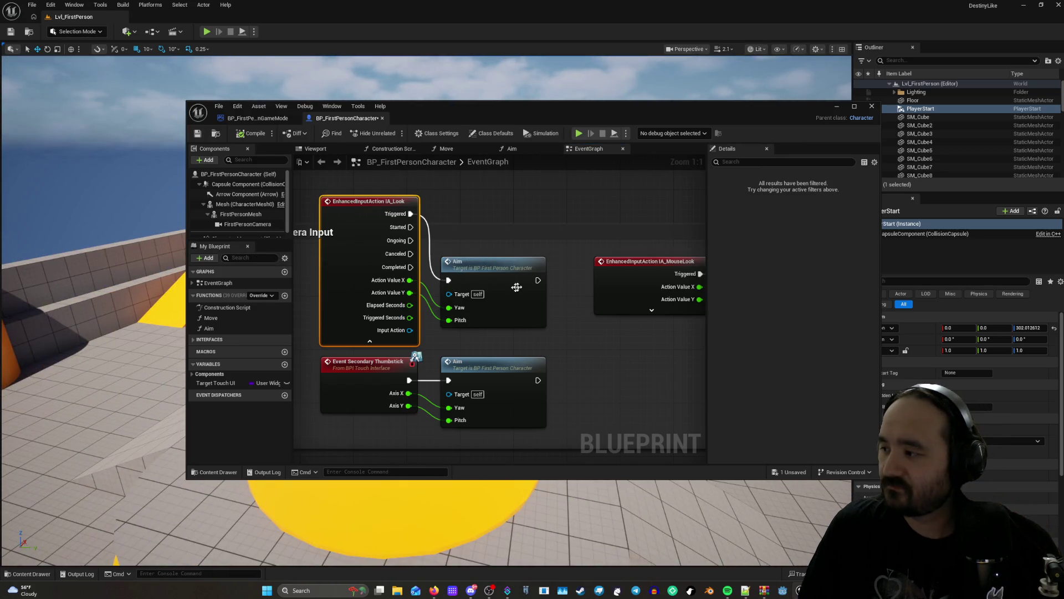
left_click_drag(499, 121, 502, 104)
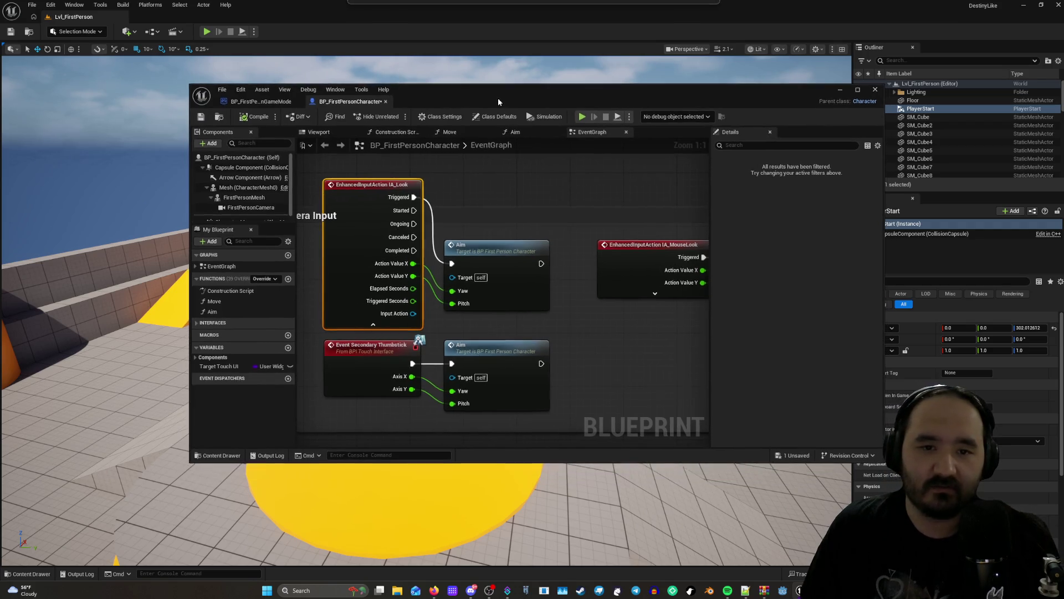
left_click_drag(437, 95, 474, 91)
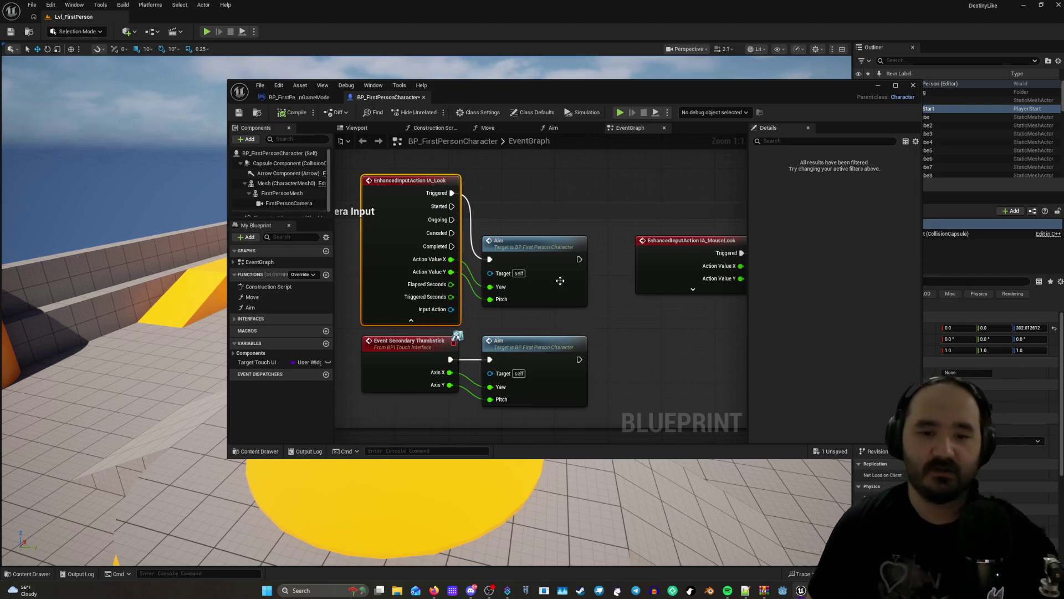
scroll(560, 273, "down", 5)
scroll(582, 321, "up", 4)
left_click_drag(503, 201, 489, 307)
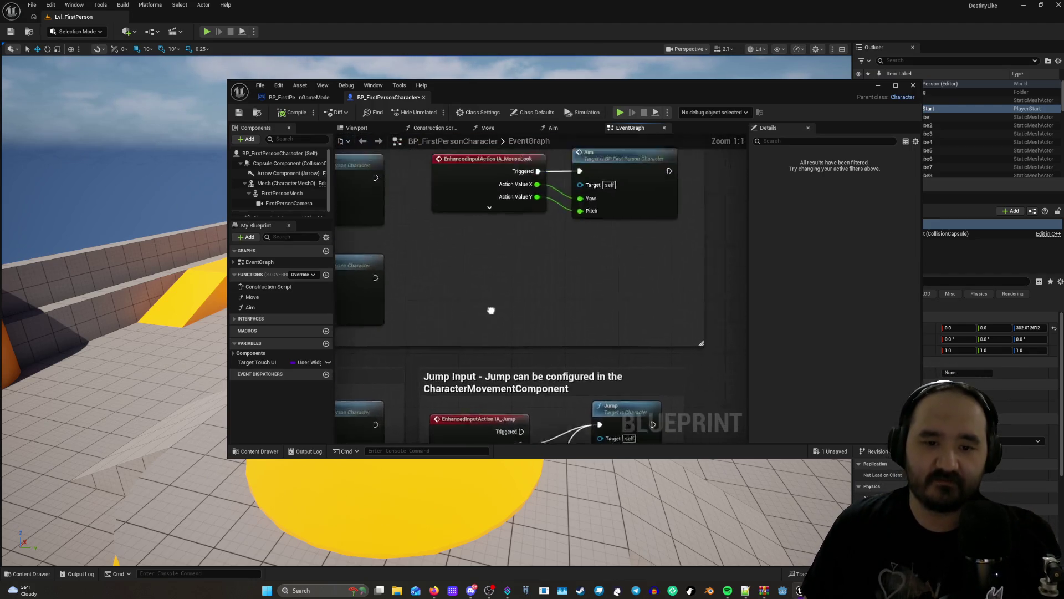
scroll(451, 404, "up", 2)
mouse_move(452, 404)
left_mouse_down()
mouse_move(694, 252)
mouse_move(466, 259)
left_mouse_up()
scroll(466, 259, "down", 3)
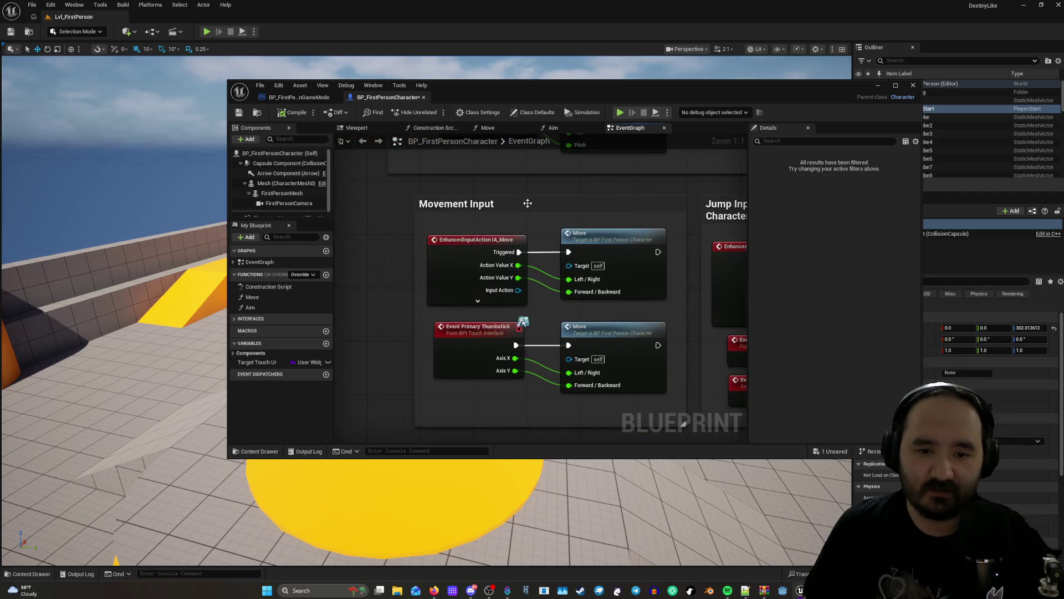
scroll(483, 203, "up", 3)
Reframe the event graph around the Jump Input group and the other input sections.
mouse_move(538, 168)
left_mouse_down()
mouse_move(554, 231)
mouse_move(584, 232)
left_mouse_up()
scroll(580, 227, "down", 4)
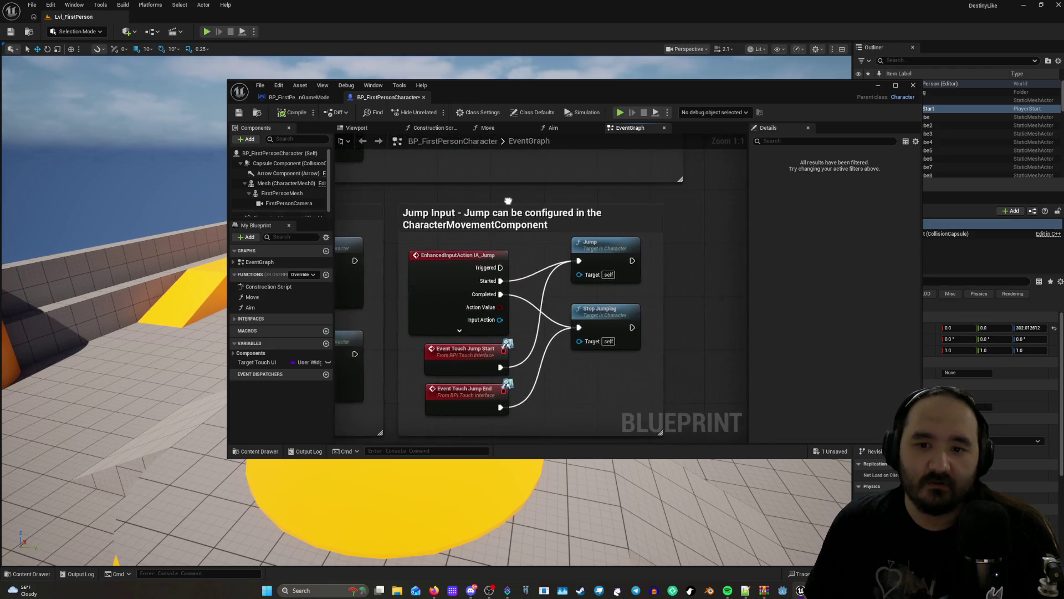
scroll(587, 260, "up", 2)
scroll(587, 282, "down", 3)
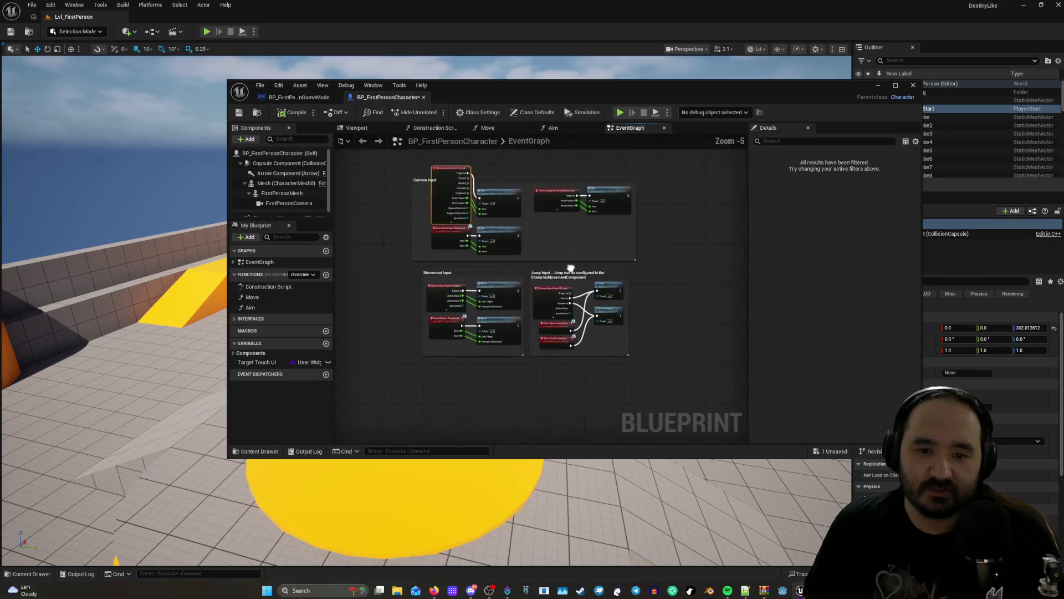
scroll(590, 302, "up", 2)
left_click_drag(516, 304, 583, 290)
scroll(583, 291, "up", 1)
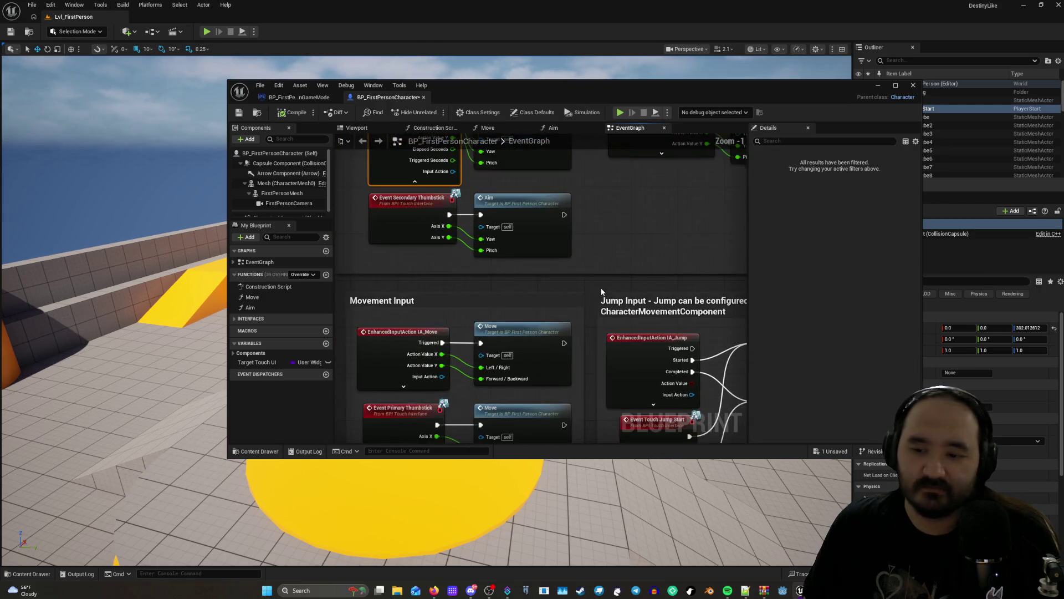
scroll(590, 285, "down", 3)
scroll(559, 291, "up", 3)
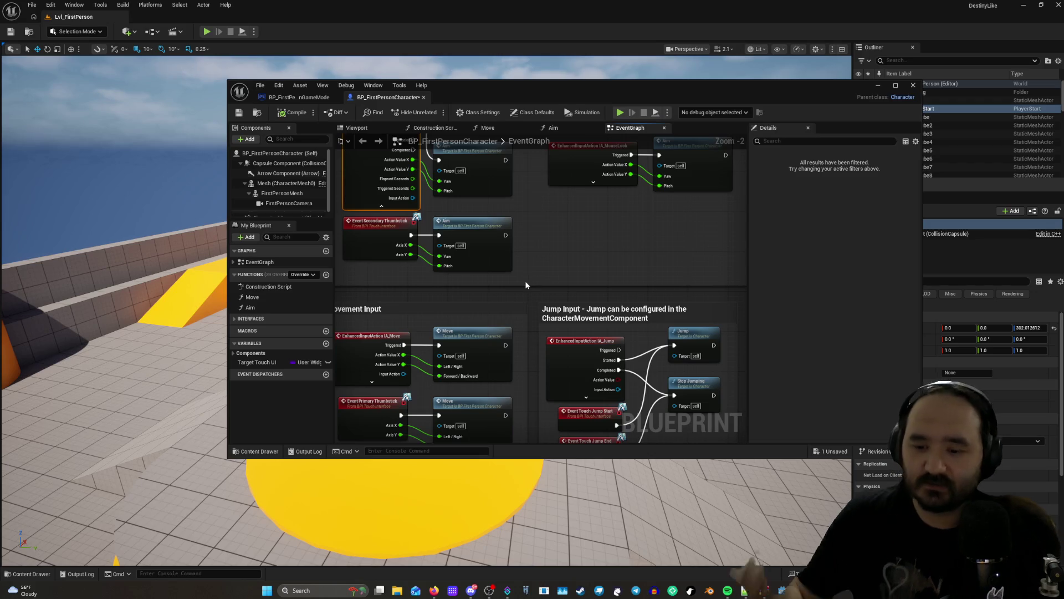
scroll(524, 281, "down", 1)
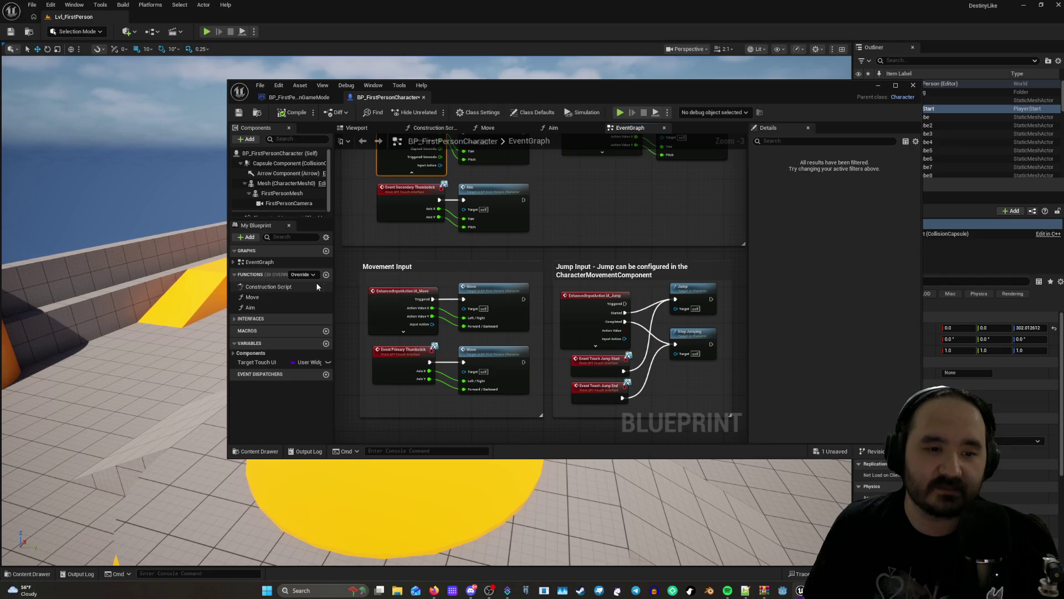
scroll(526, 253, "down", 1)
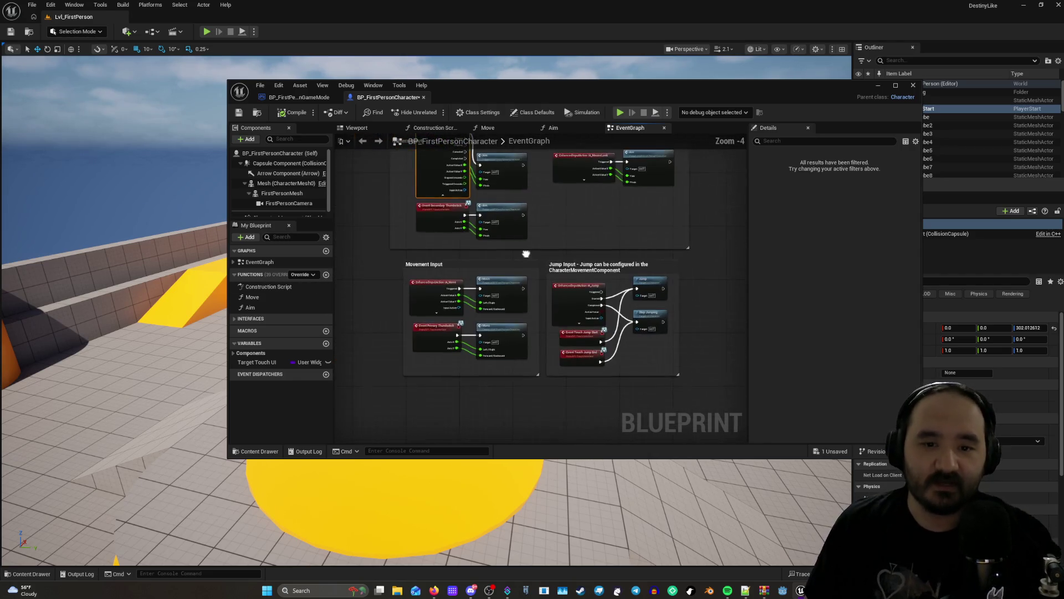
scroll(529, 252, "up", 3)
scroll(521, 233, "down", 2)
scroll(515, 213, "up", 2)
mouse_move(515, 212)
left_mouse_down()
mouse_move(532, 218)
mouse_move(550, 202)
mouse_move(443, 208)
left_mouse_up()
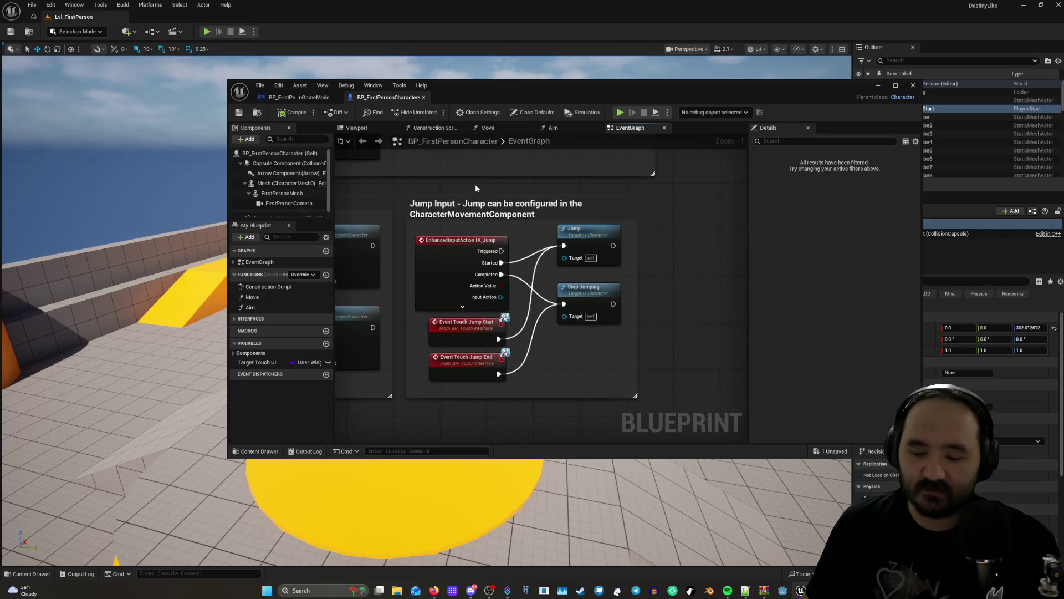
mouse_move(480, 184)
left_mouse_down()
mouse_move(532, 202)
mouse_move(538, 246)
left_mouse_up()
scroll(538, 277, "down", 2)
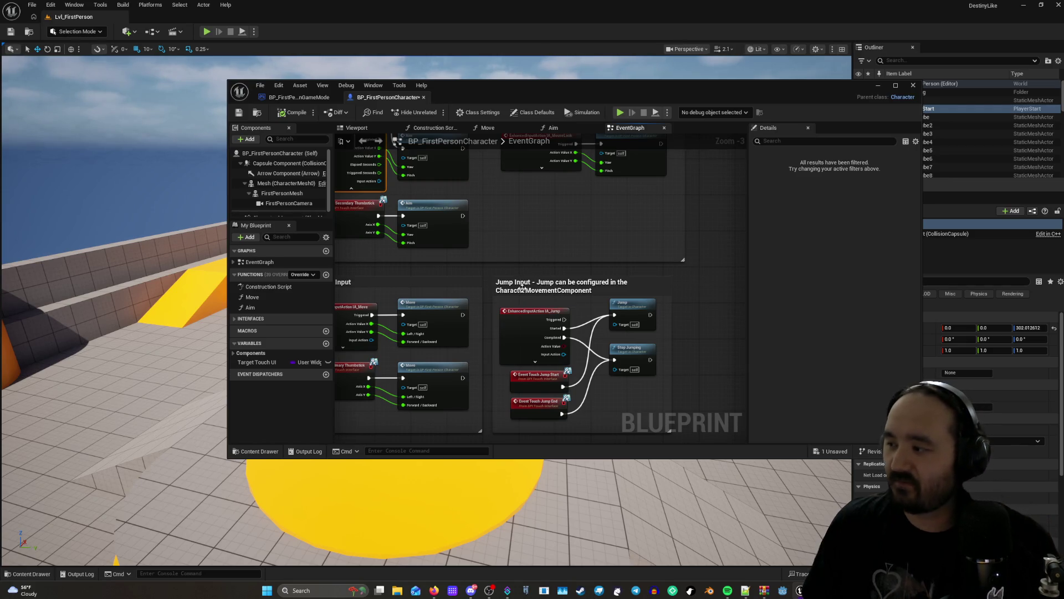
left_click_drag(507, 273, 518, 241)
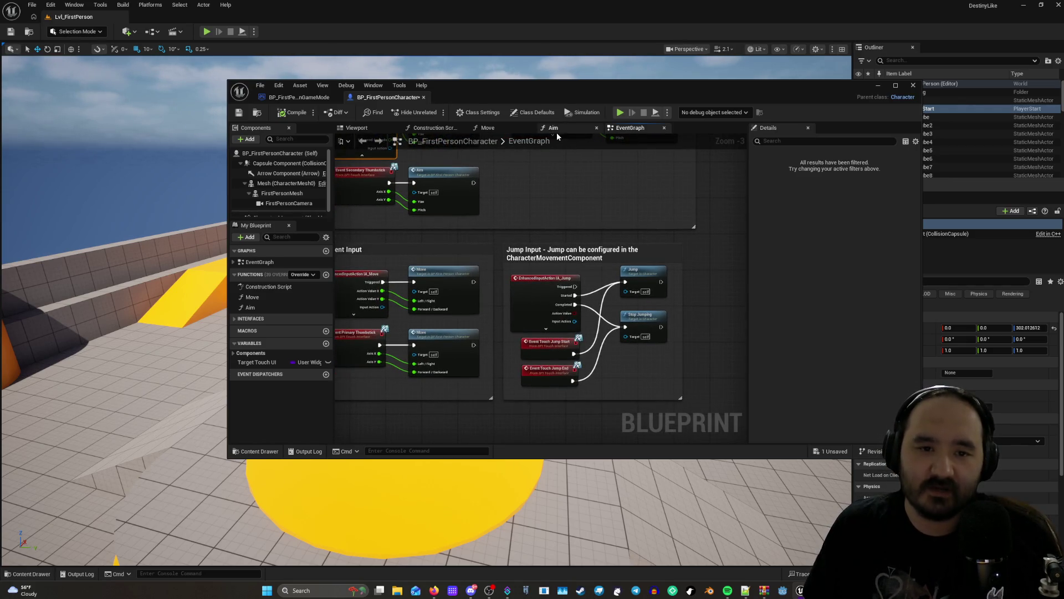
left_click_drag(484, 89, 464, 98)
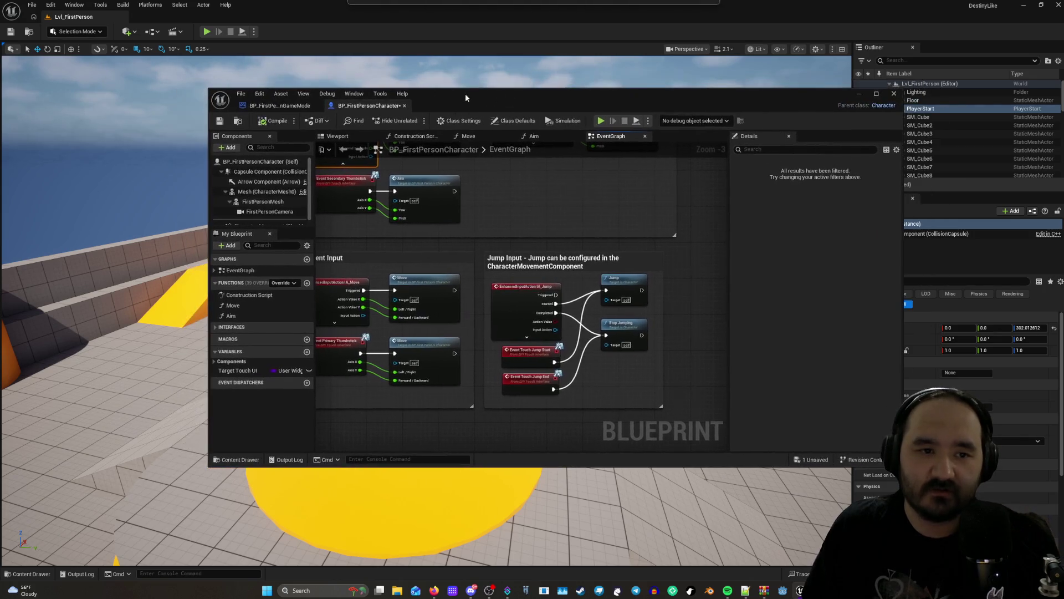
Glance at the game mode Blueprint, Aim and Construction Script graphs, settling on the Move function.
left_click(278, 105)
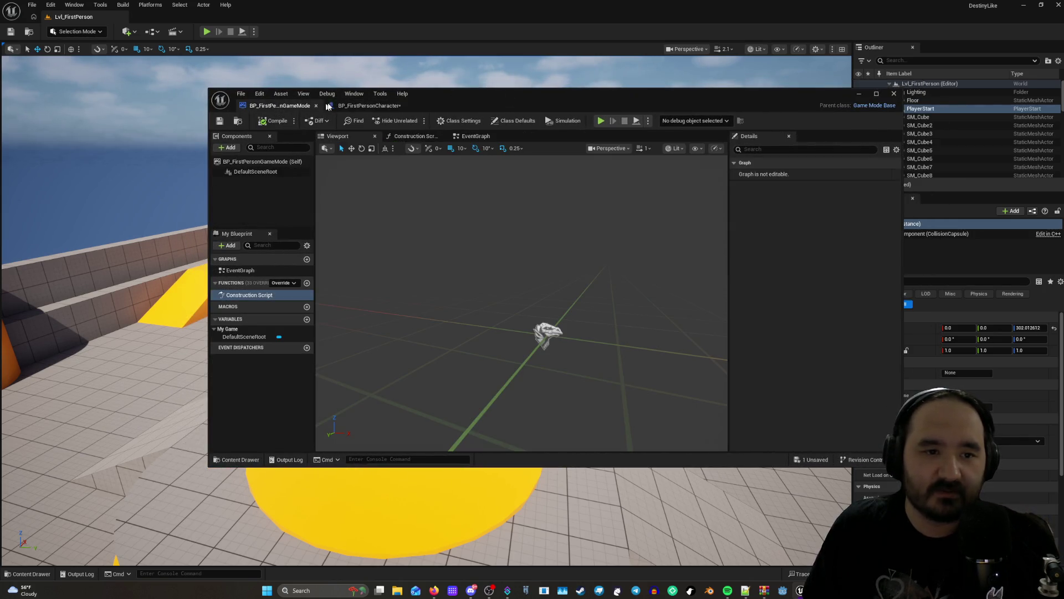
left_click(365, 105)
mouse_move(485, 93)
left_mouse_down()
mouse_move(395, 88)
mouse_move(475, 92)
left_mouse_up()
scroll(499, 290, "down", 3)
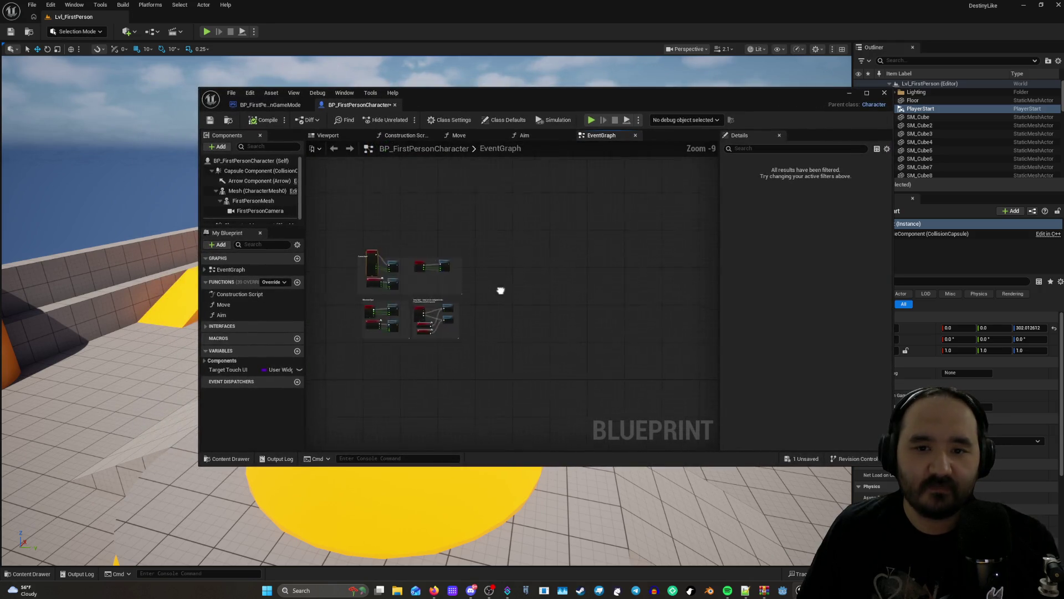
left_click(524, 135)
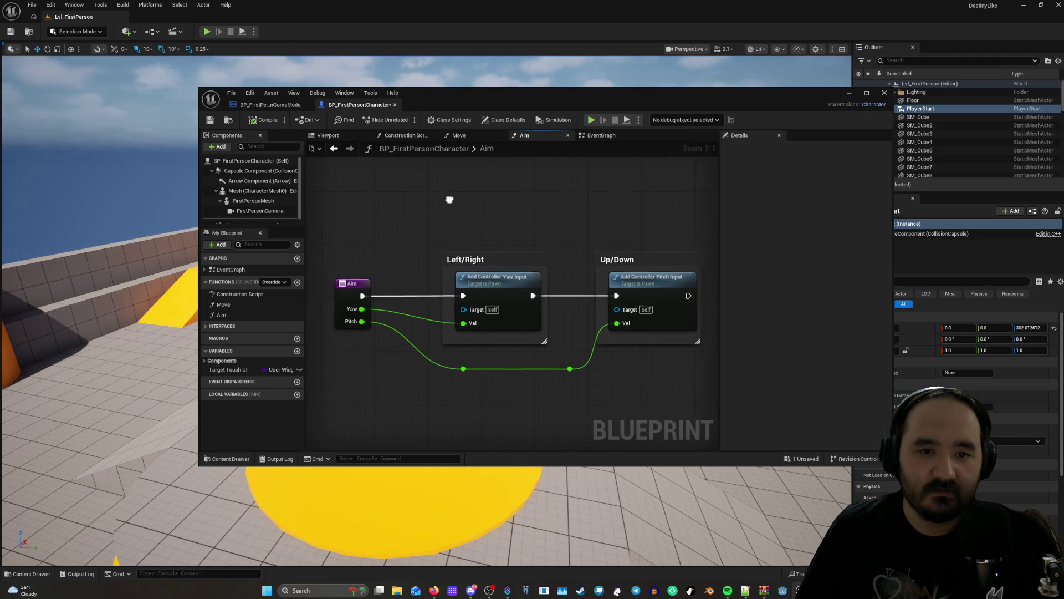
left_click(407, 135)
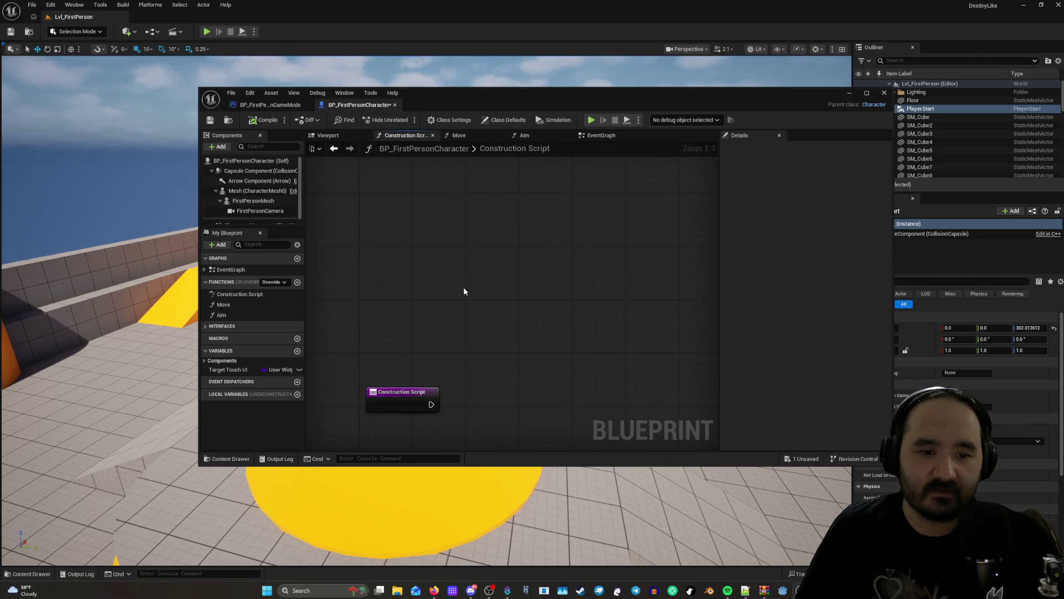
left_click(459, 136)
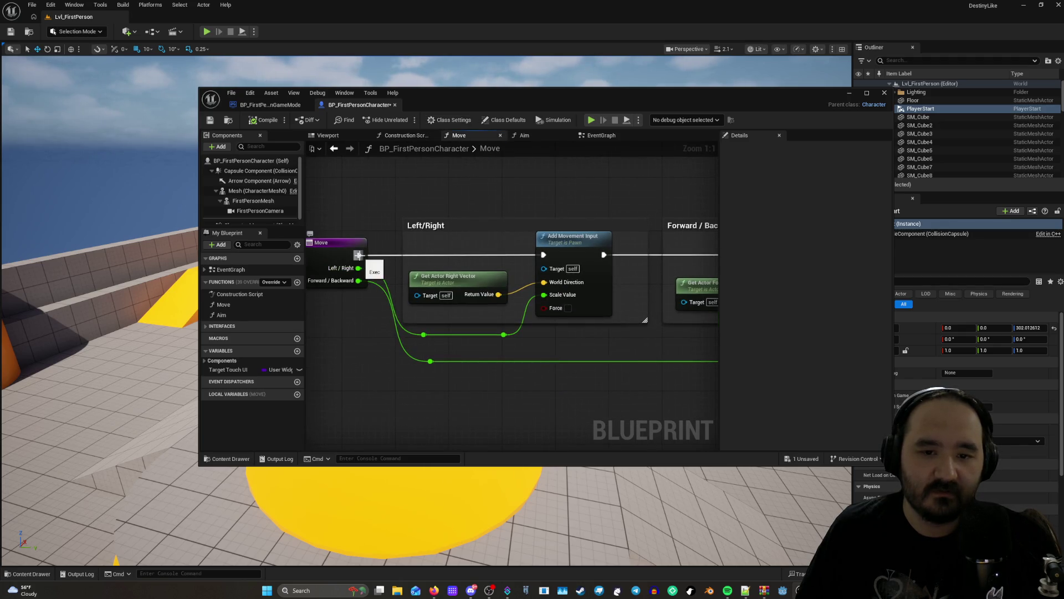
Inspect the Move graph's Left/Right and Forward/Backward Add Movement Input sections, then bring up Aim.
left_click_drag(445, 191, 512, 190)
mouse_move(419, 290)
left_mouse_down()
mouse_move(270, 289)
mouse_move(283, 286)
left_mouse_up()
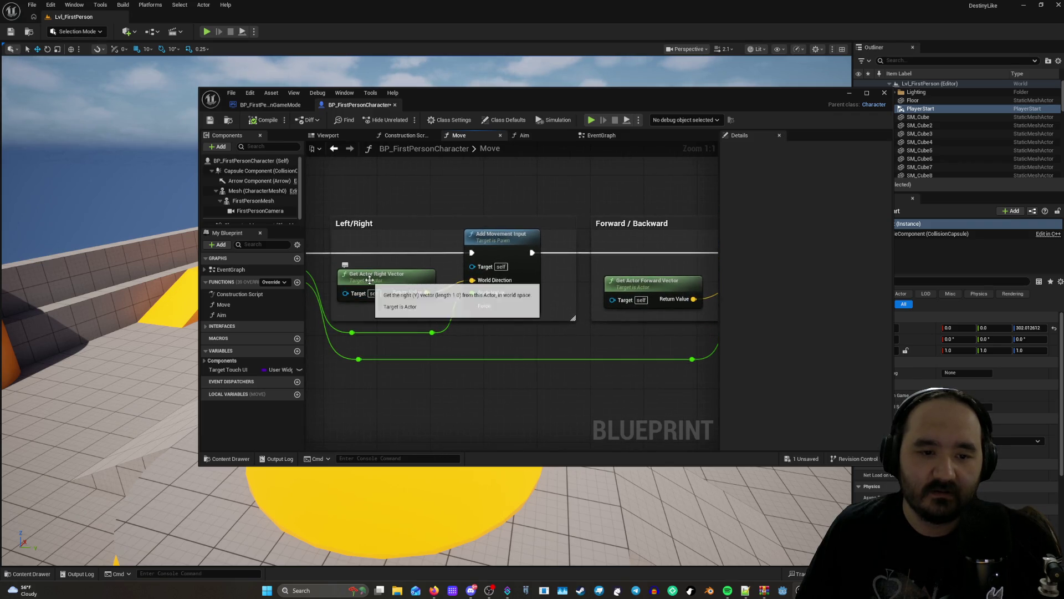
left_click_drag(458, 203, 415, 209)
mouse_move(507, 209)
left_mouse_down()
mouse_move(464, 202)
mouse_move(417, 281)
mouse_move(378, 303)
mouse_move(490, 170)
mouse_move(650, 224)
mouse_move(727, 203)
left_mouse_up()
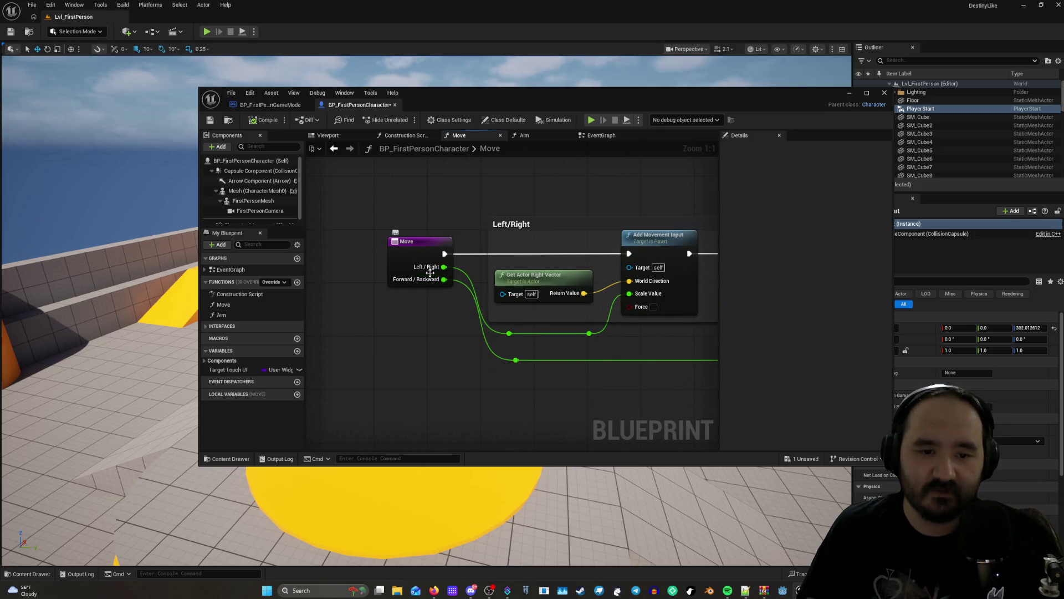
mouse_move(433, 270)
left_mouse_down()
mouse_move(310, 232)
mouse_move(494, 353)
left_mouse_up()
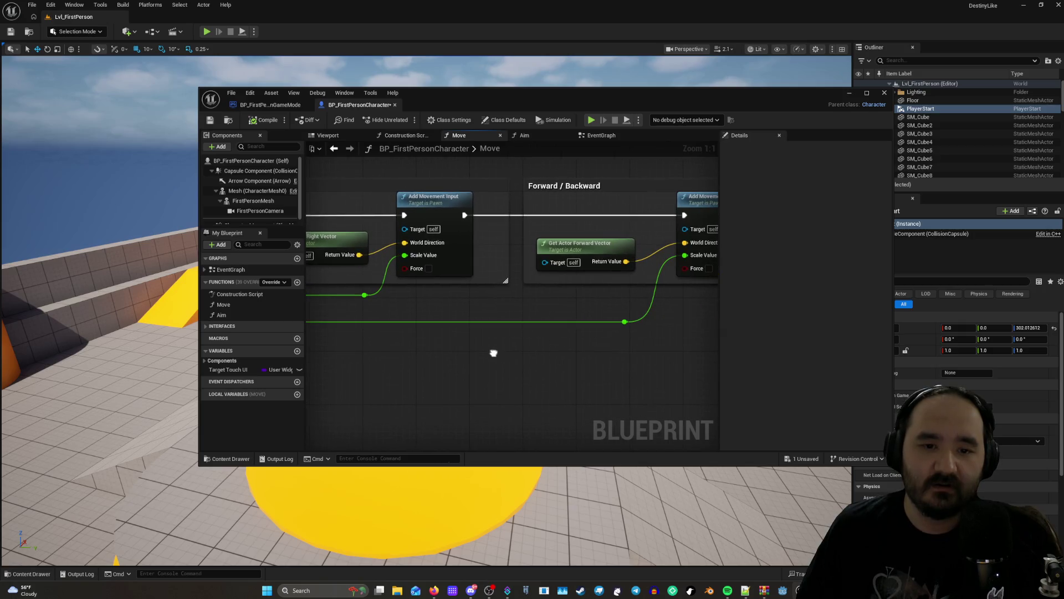
mouse_move(338, 306)
left_mouse_down()
mouse_move(579, 327)
mouse_move(547, 316)
left_mouse_up()
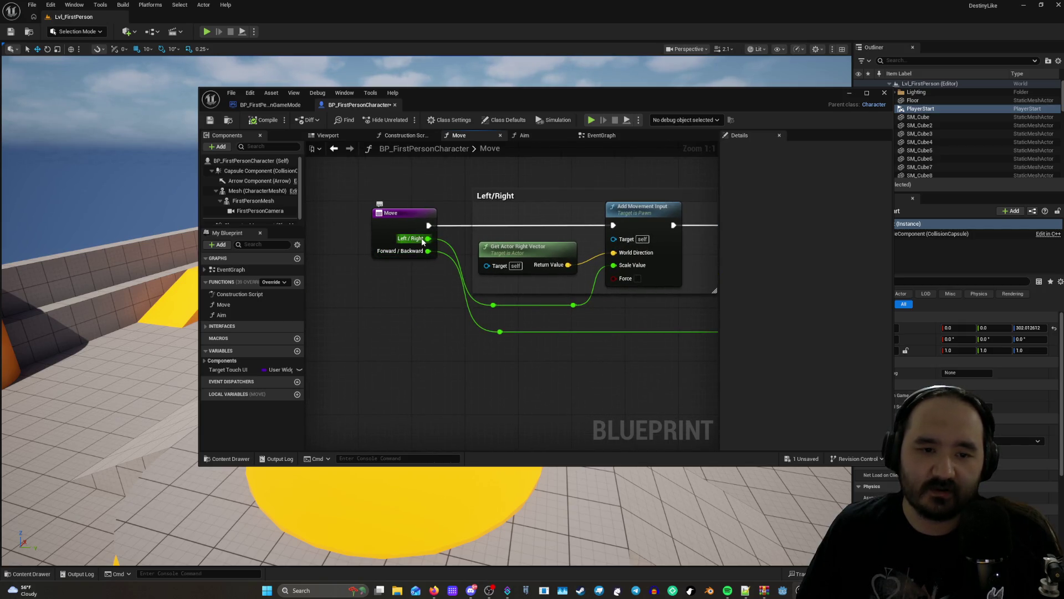
mouse_move(510, 316)
left_mouse_down()
mouse_move(390, 313)
mouse_move(513, 221)
mouse_move(506, 331)
left_mouse_up()
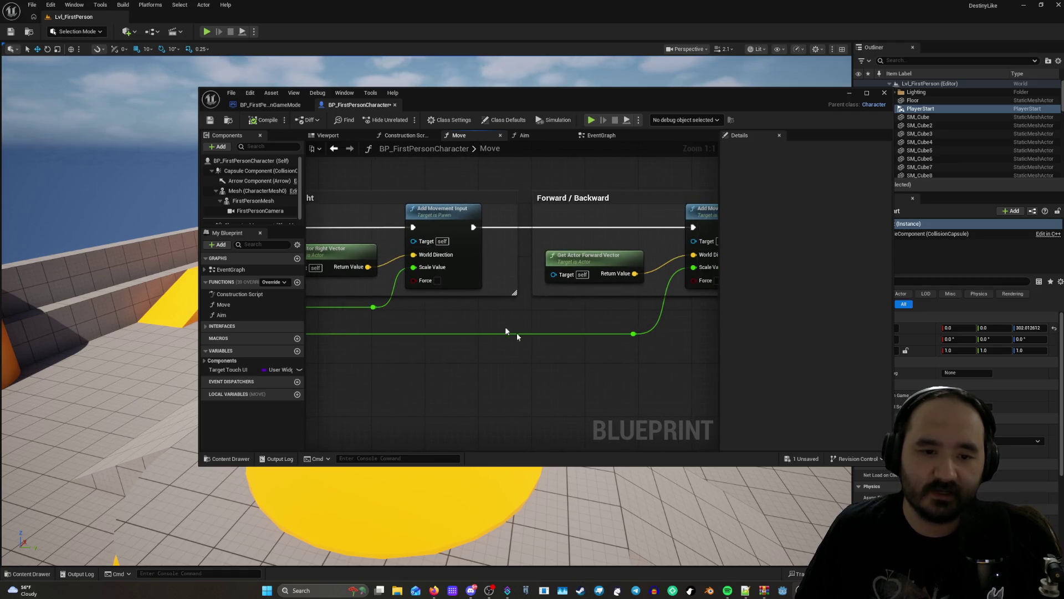
left_click_drag(440, 269, 513, 278)
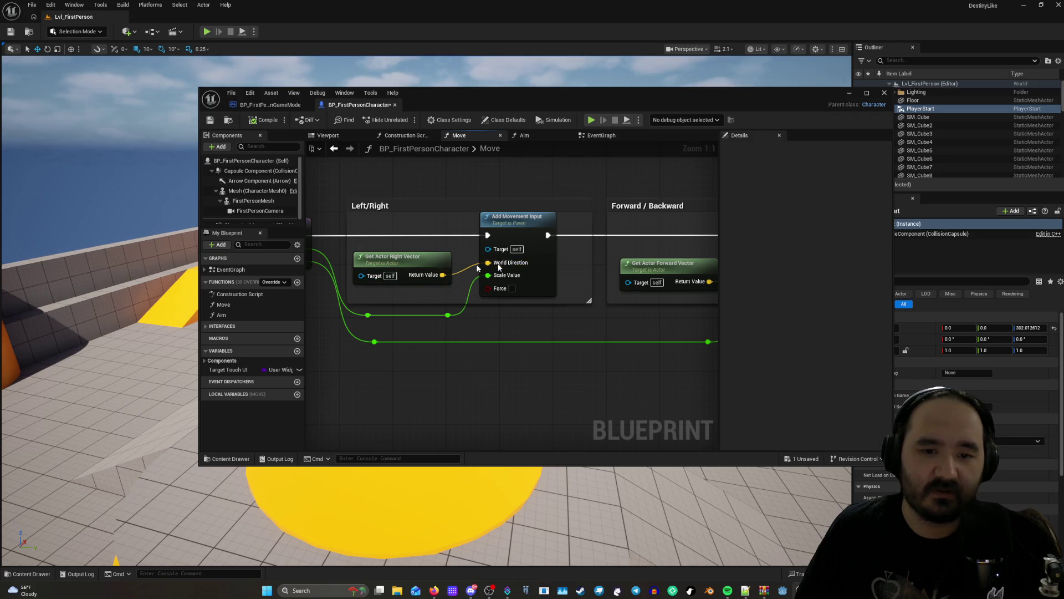
left_click_drag(498, 267, 400, 252)
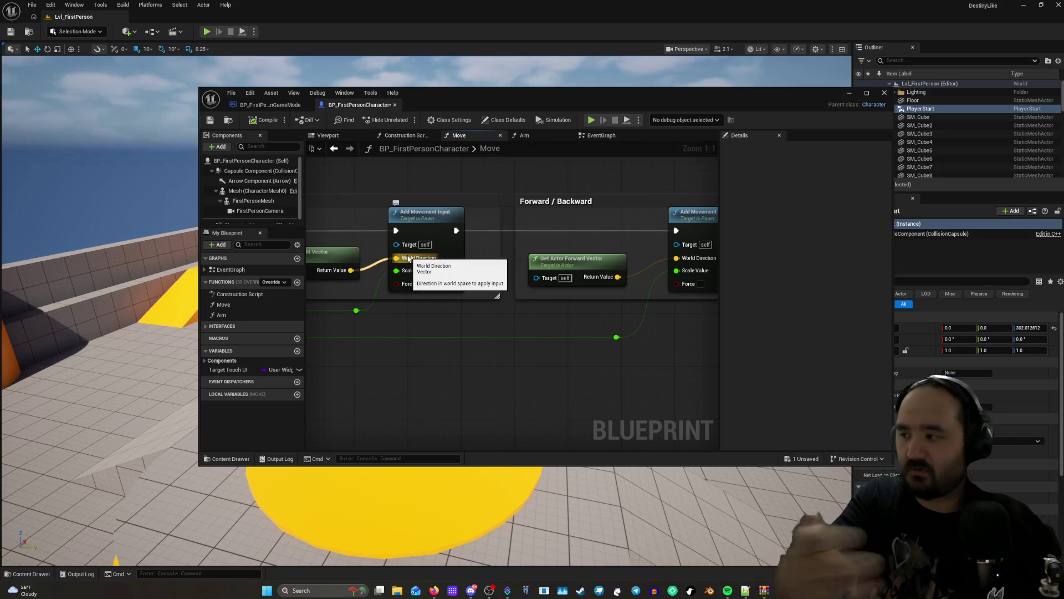
mouse_move(580, 314)
left_mouse_down()
mouse_move(488, 368)
mouse_move(595, 413)
mouse_move(506, 380)
mouse_move(642, 352)
left_mouse_up()
scroll(544, 349, "down", 4)
scroll(619, 388, "up", 4)
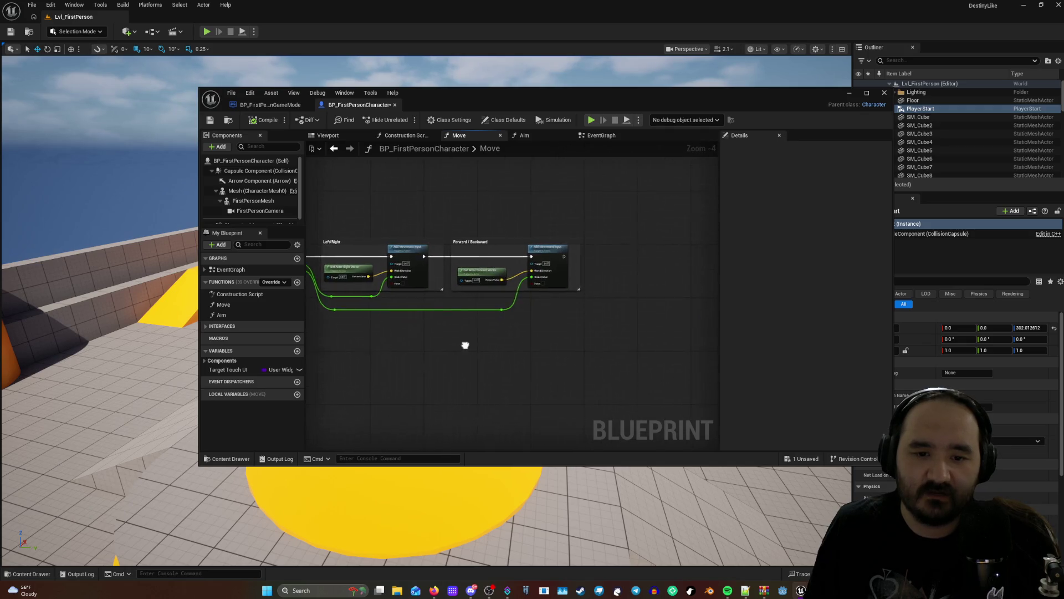
left_click(546, 135)
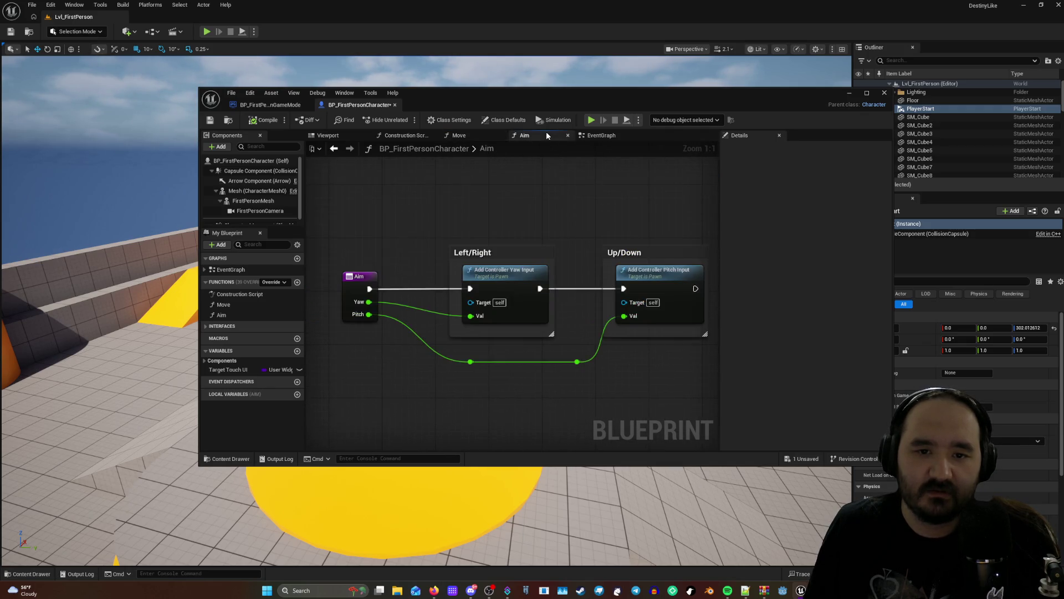
Pan and zoom the Aim graph to frame its yaw and pitch input nodes.
mouse_move(419, 379)
left_mouse_down()
mouse_move(370, 379)
mouse_move(374, 290)
left_mouse_up()
mouse_move(577, 373)
left_mouse_down()
mouse_move(521, 304)
mouse_move(485, 304)
mouse_move(525, 302)
mouse_move(553, 332)
mouse_move(479, 332)
left_mouse_up()
scroll(526, 302, "down", 1)
scroll(479, 331, "down", 6)
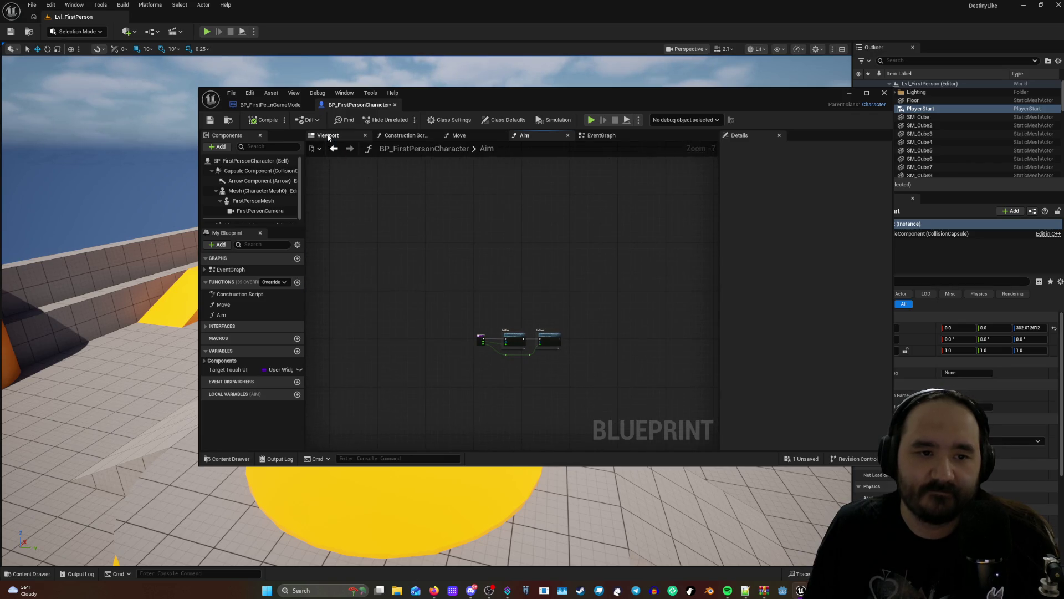
Preview the first-person character in the Viewport, orbiting and zooming around it.
left_click(327, 136)
left_click_drag(596, 255, 595, 254)
mouse_move(666, 237)
left_mouse_down()
mouse_move(776, 236)
mouse_move(693, 237)
mouse_move(692, 210)
mouse_move(655, 228)
left_mouse_up()
mouse_move(493, 265)
left_mouse_down()
mouse_move(559, 280)
mouse_move(560, 261)
mouse_move(552, 272)
left_mouse_up()
scroll(518, 286, "down", 3)
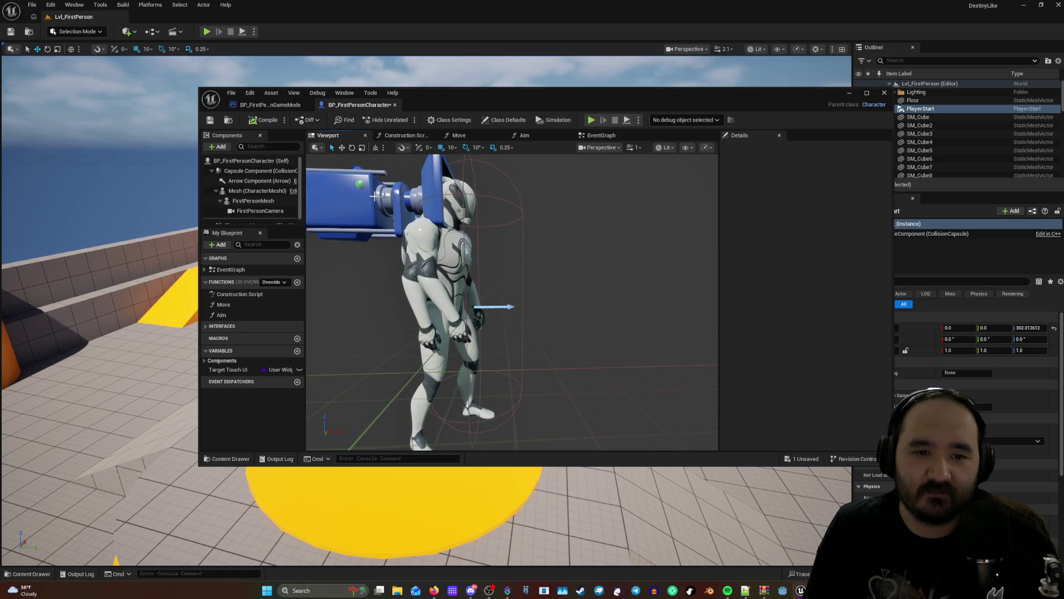
scroll(527, 214, "up", 2)
scroll(526, 265, "down", 4)
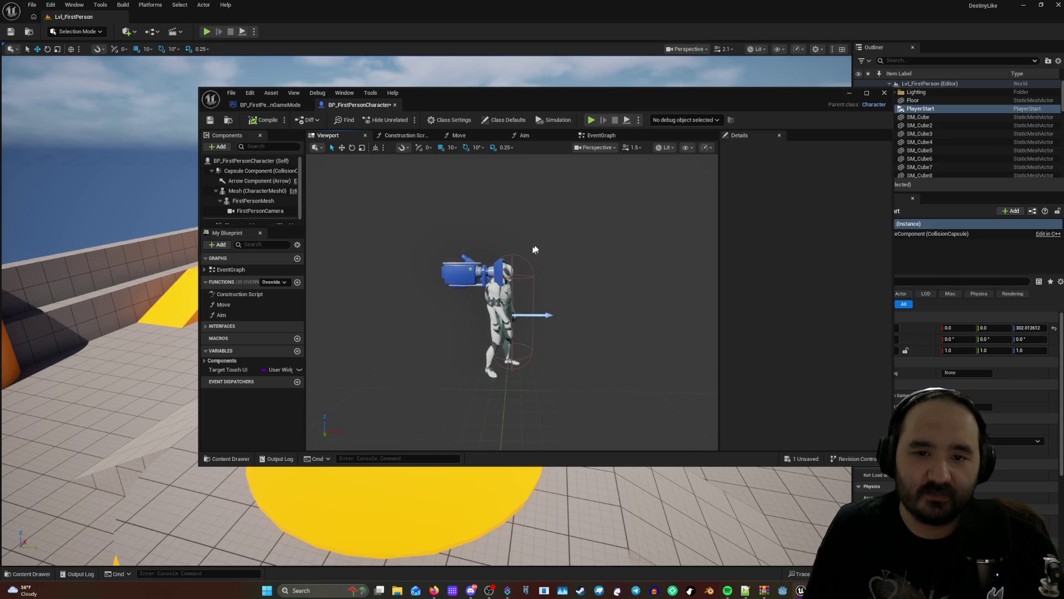
scroll(533, 244, "up", 3)
Return to the Aim graph and close the character Blueprint editor.
left_click(526, 135)
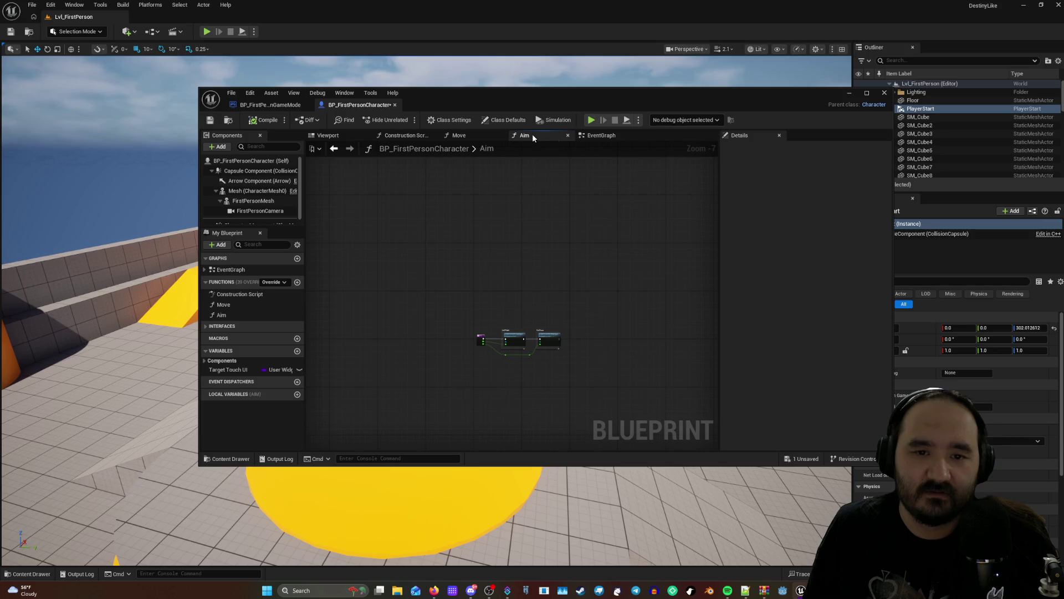
scroll(560, 311, "up", 4)
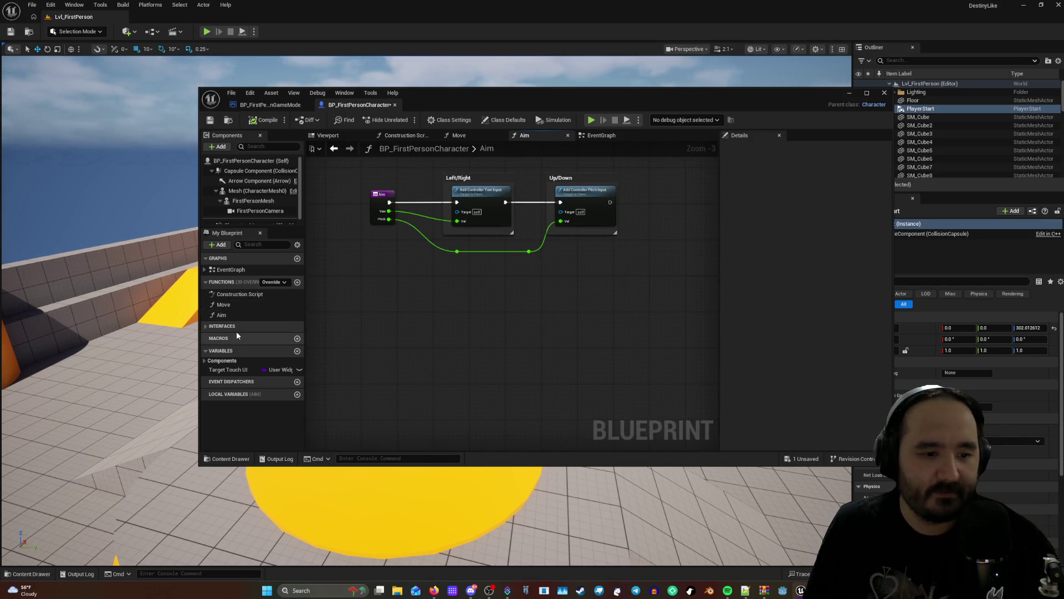
left_click(883, 93)
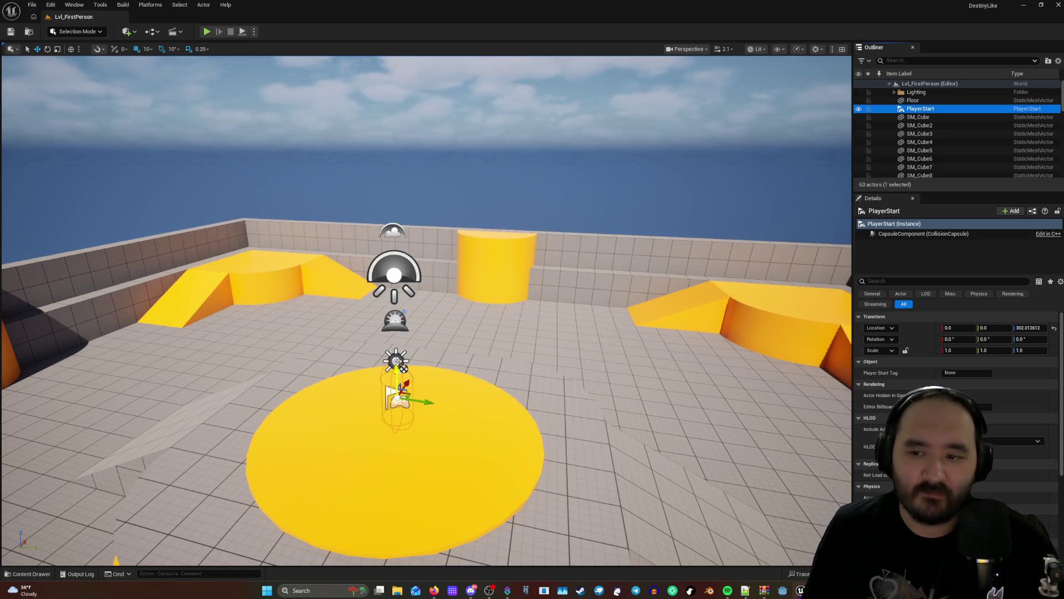
scroll(925, 144, "down", 10)
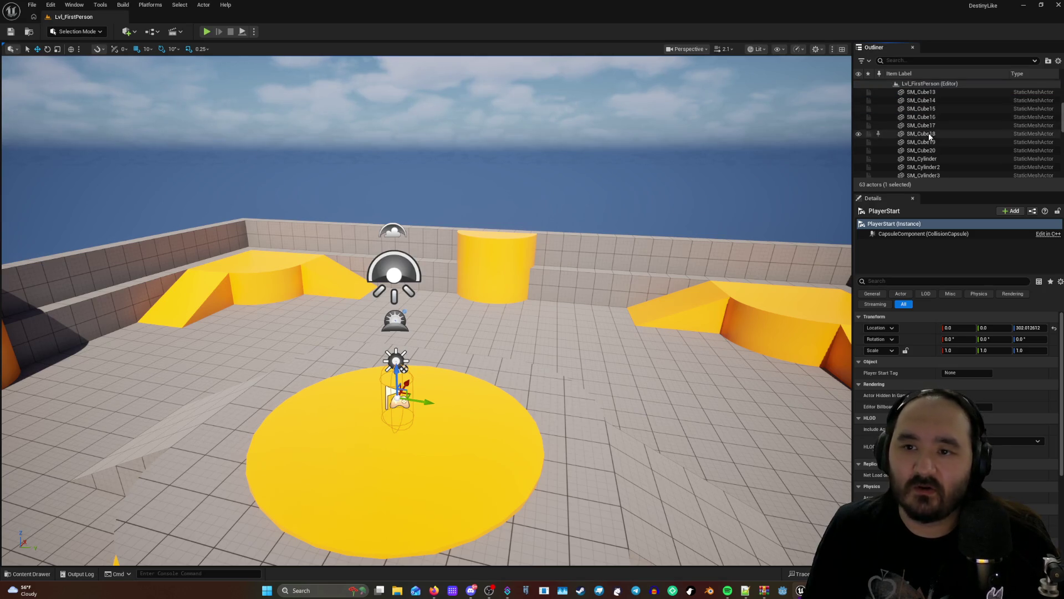
scroll(924, 150, "down", 3)
scroll(632, 226, "up", 5)
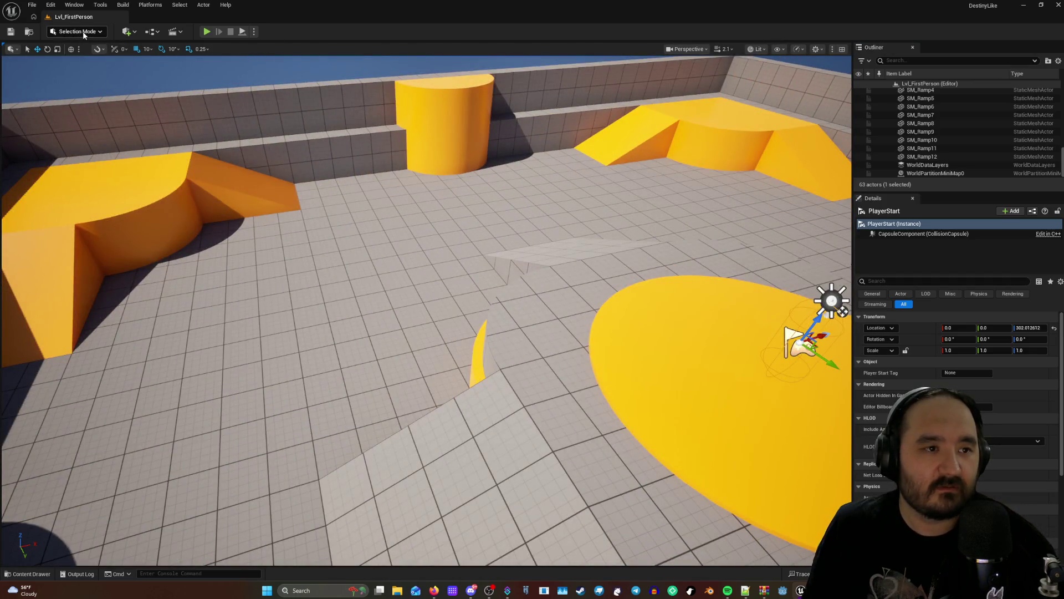
left_click(85, 33)
left_click(195, 37)
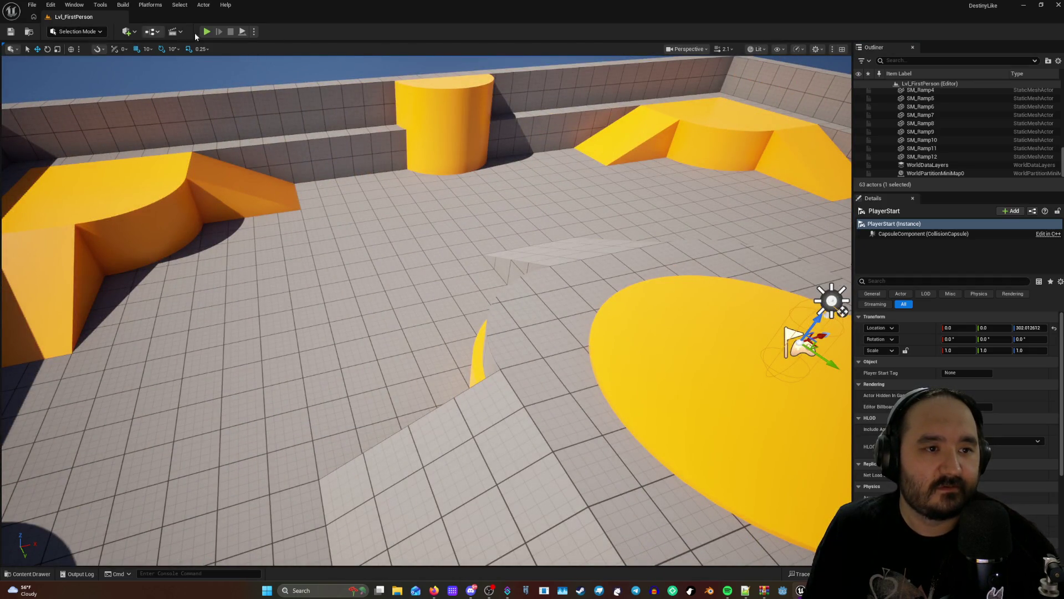
left_click(103, 5)
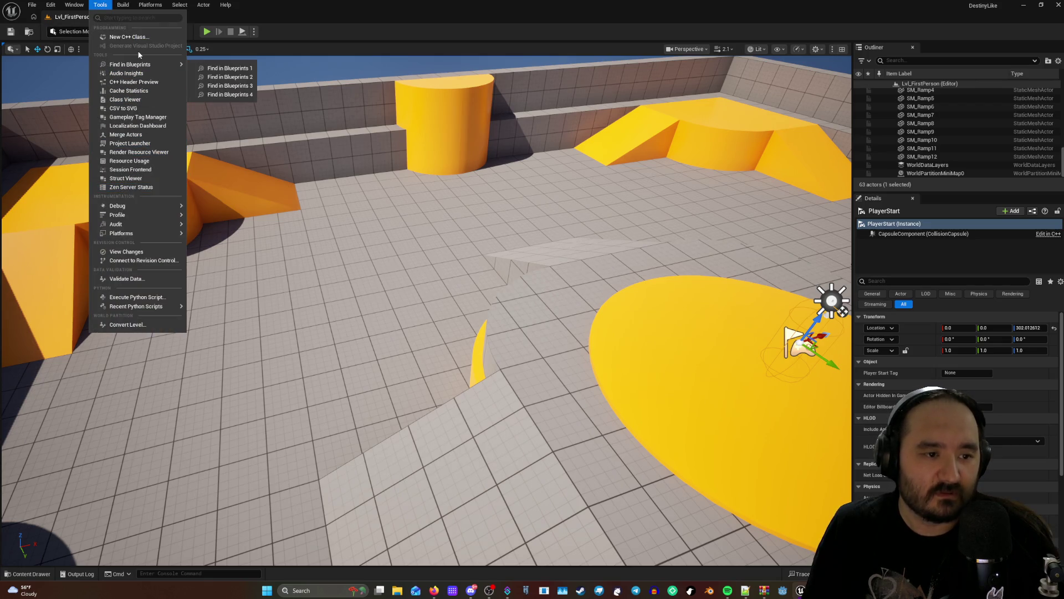
left_click(80, 13)
left_click(50, 5)
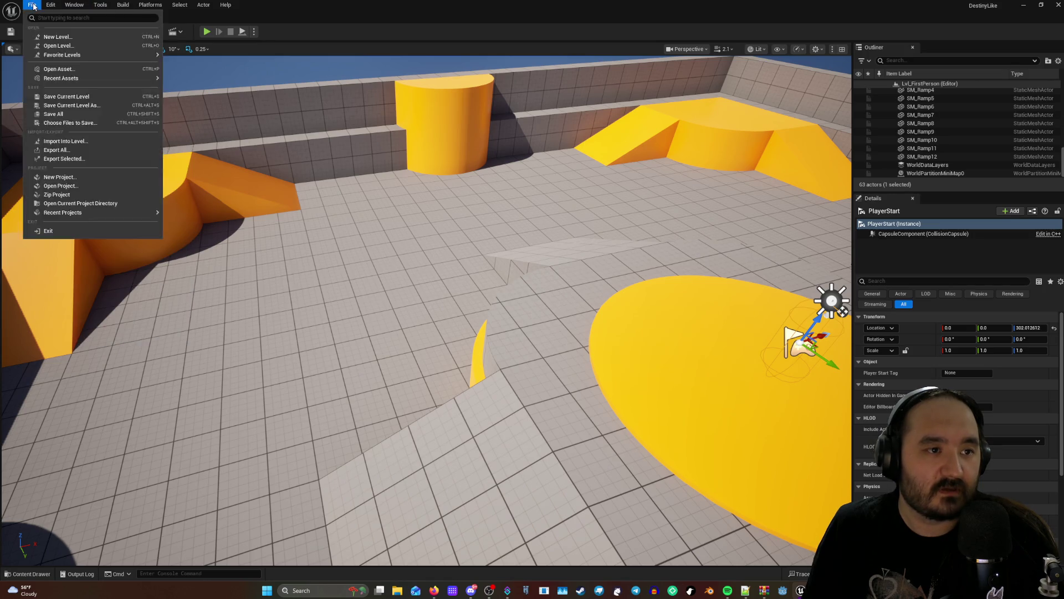
left_click(34, 6)
left_click(33, 6)
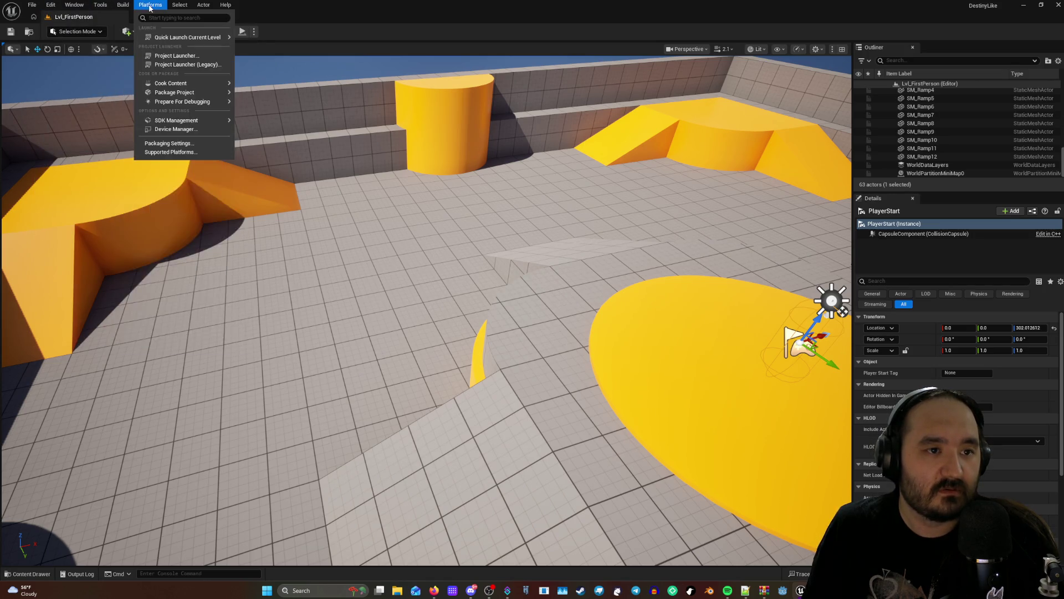
left_click(203, 5)
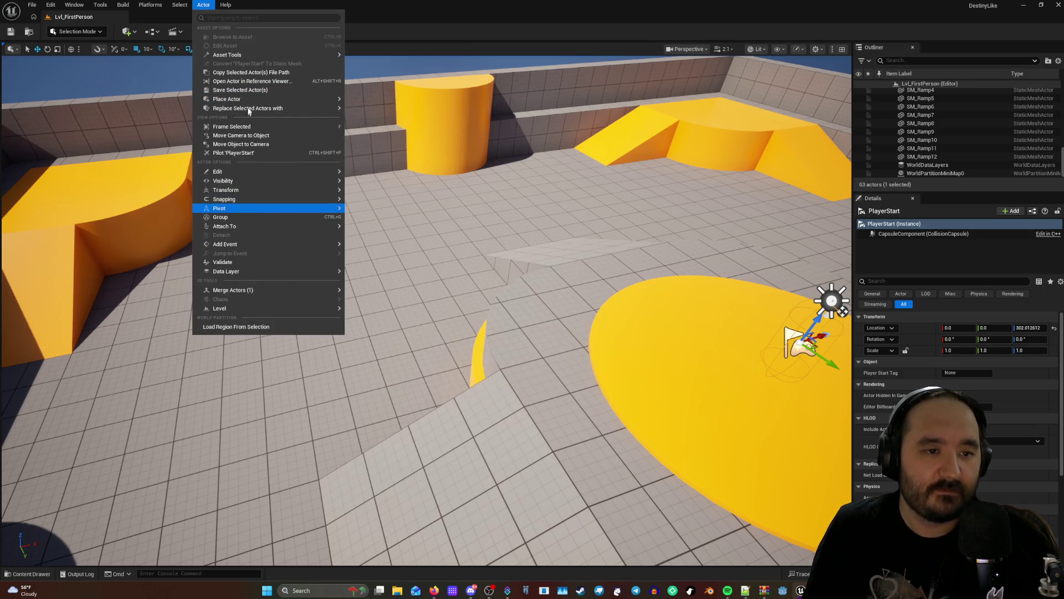
left_click(553, 314)
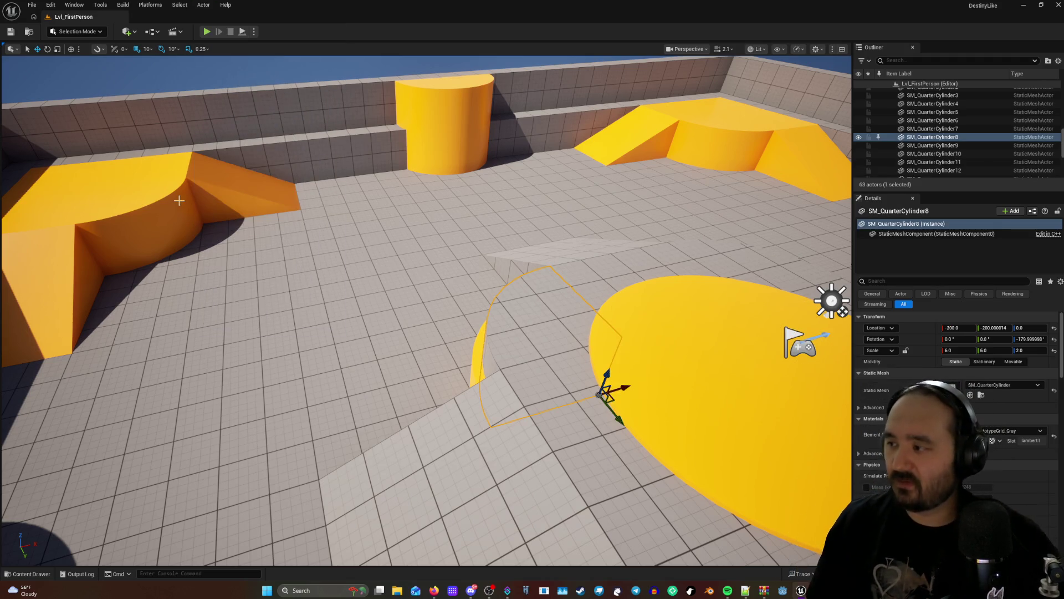
left_click(41, 577)
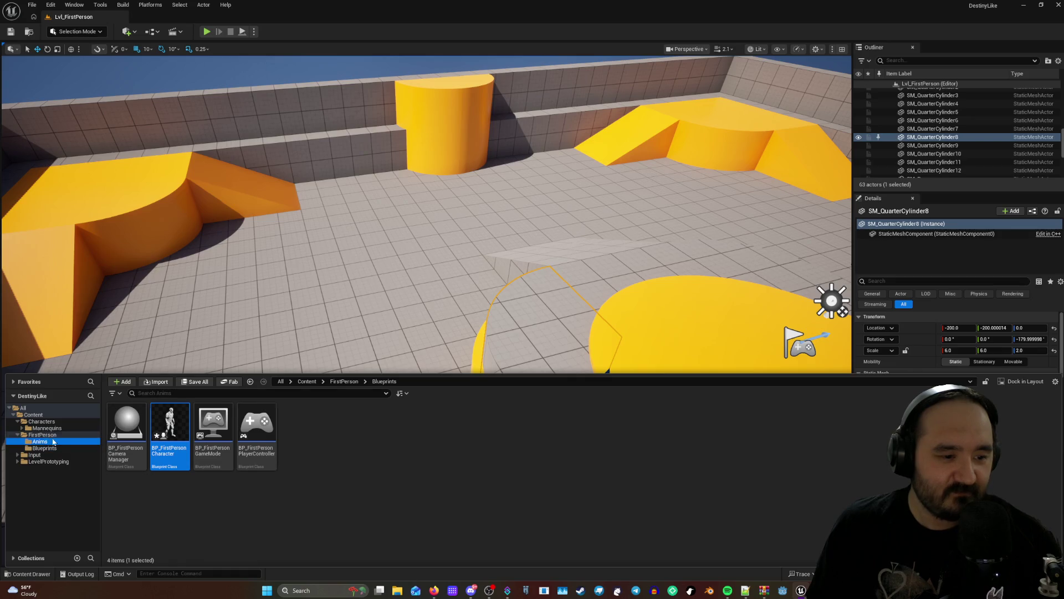
left_click(44, 421)
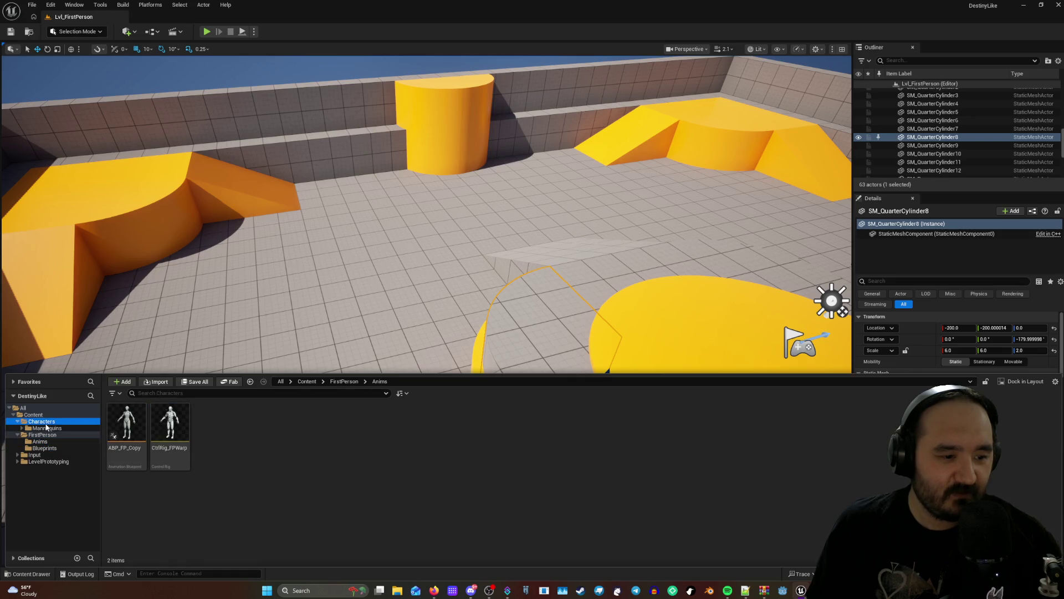
left_click(38, 455)
left_click(49, 461)
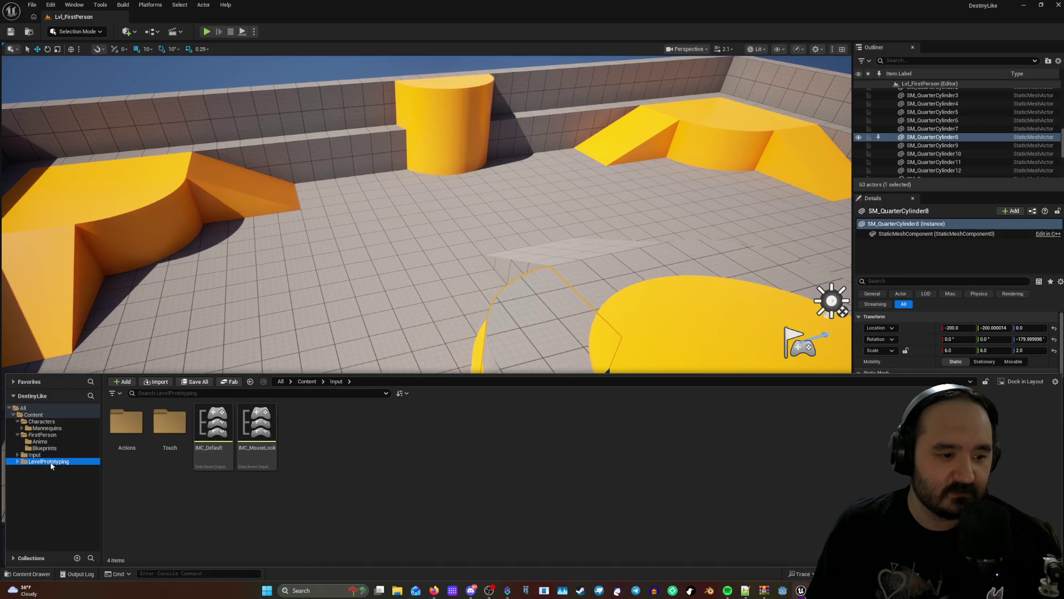
left_click(27, 443)
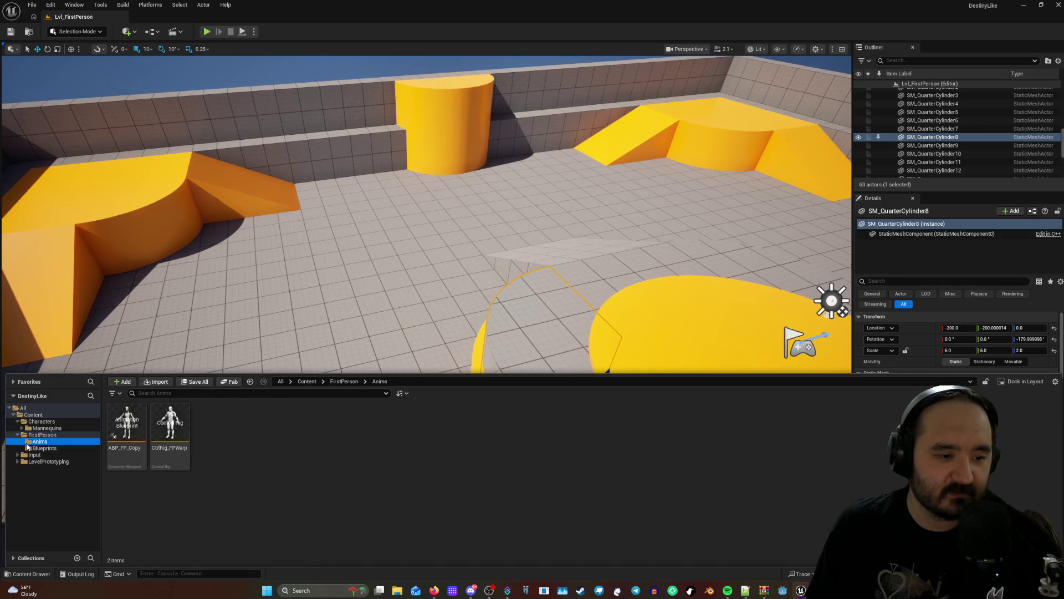
left_click(45, 435)
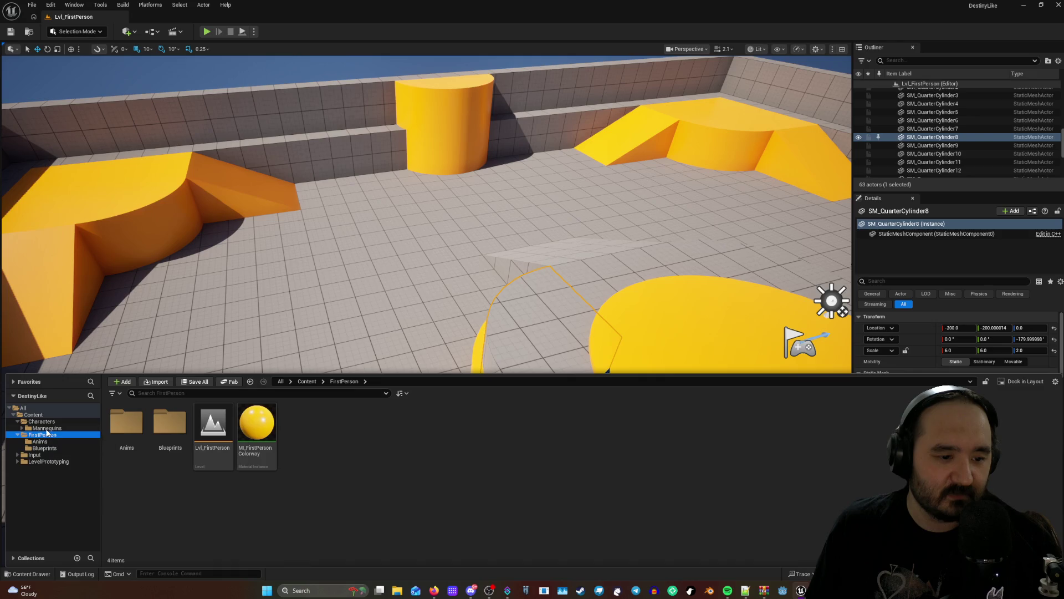
left_click(46, 429)
left_click(40, 421)
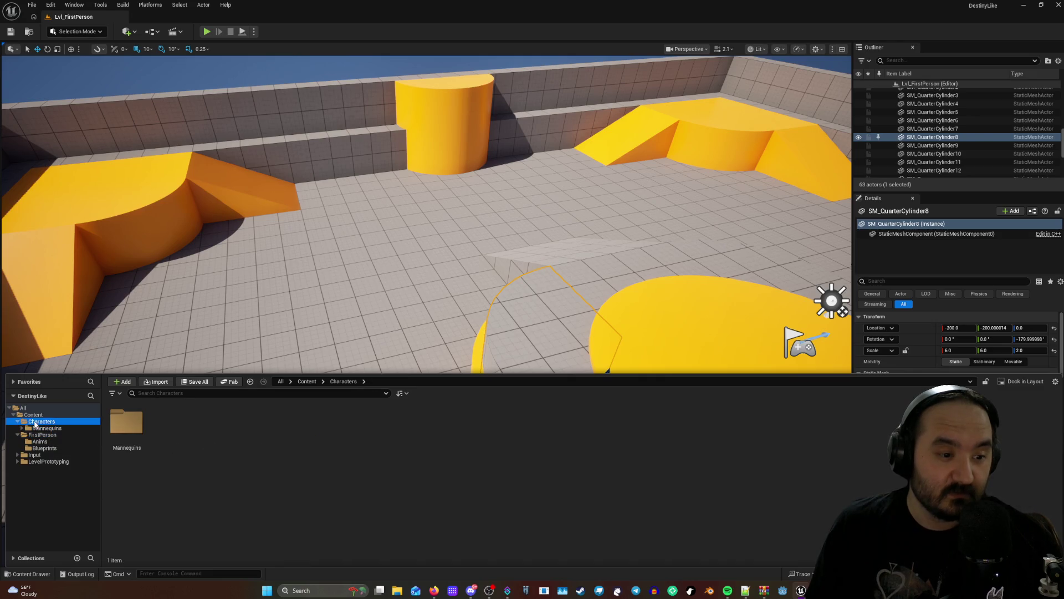
left_click(33, 428)
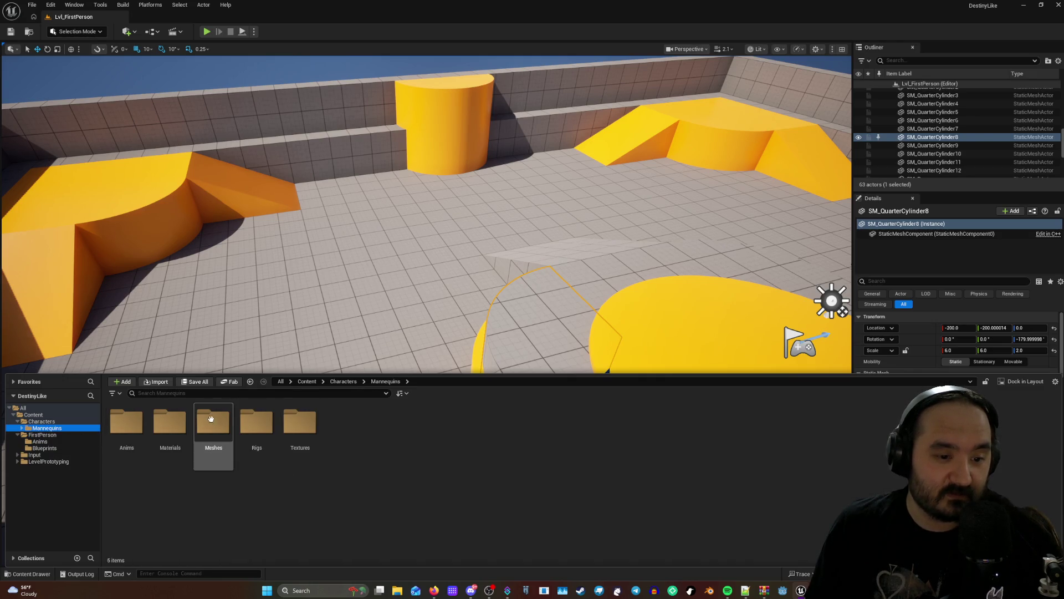
left_click_drag(574, 263, 430, 214)
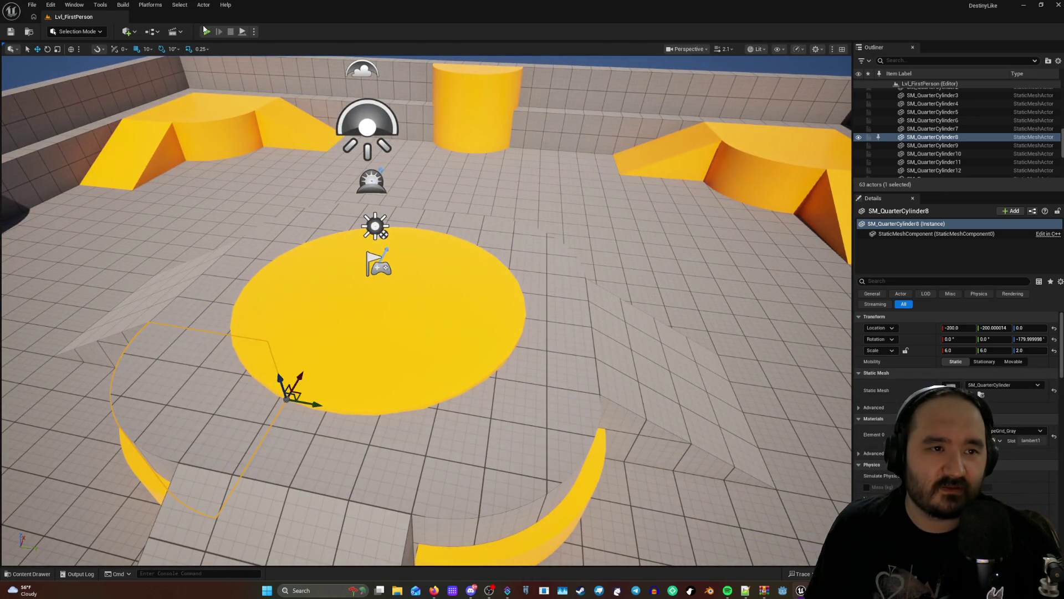
left_click(205, 32)
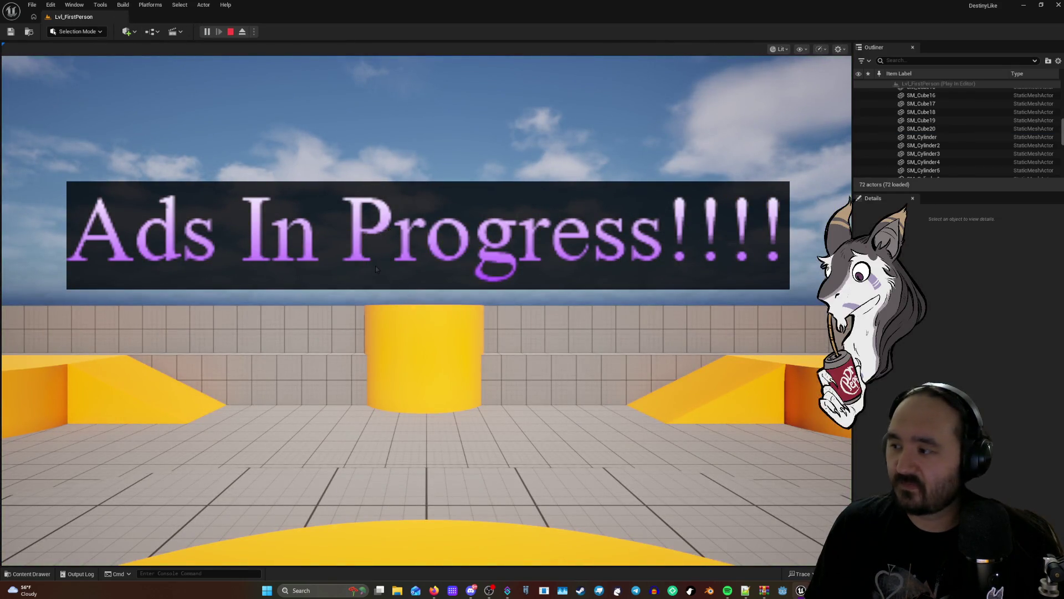
key("Escape")
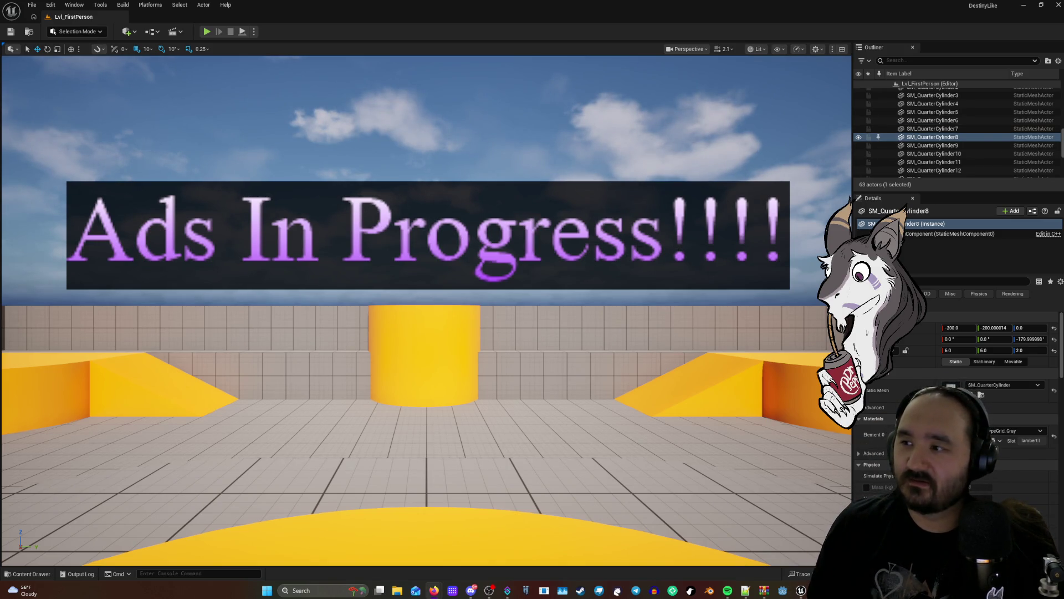
scroll(511, 336, "down", 2)
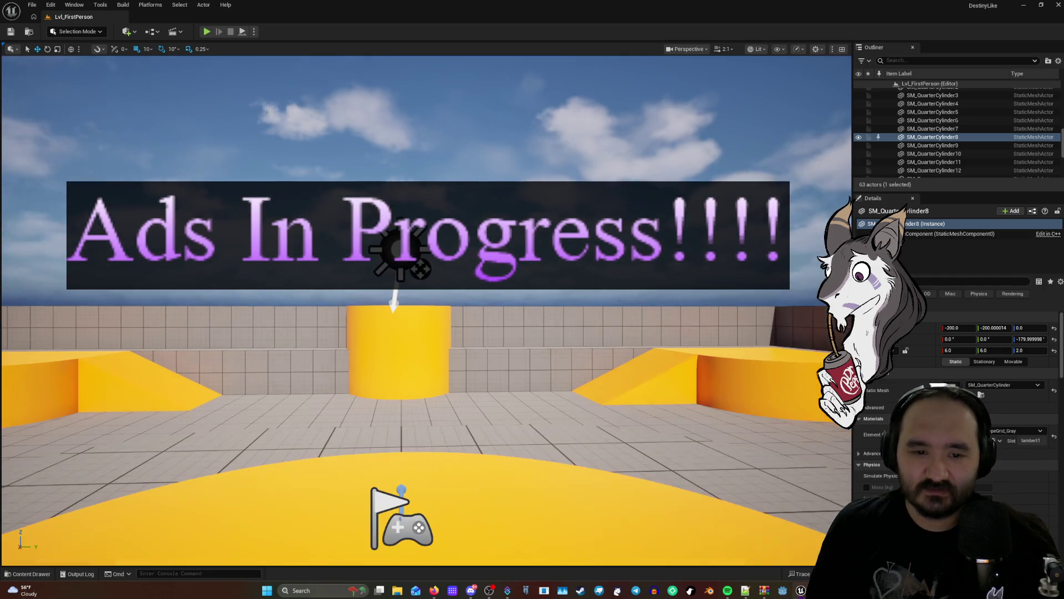
left_click(208, 32)
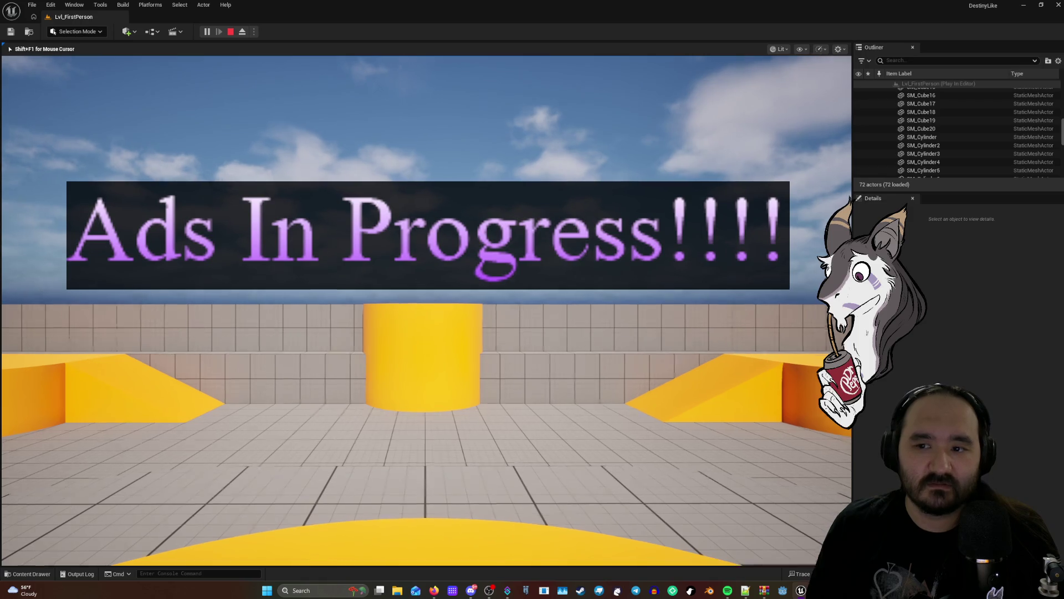
left_click(426, 310)
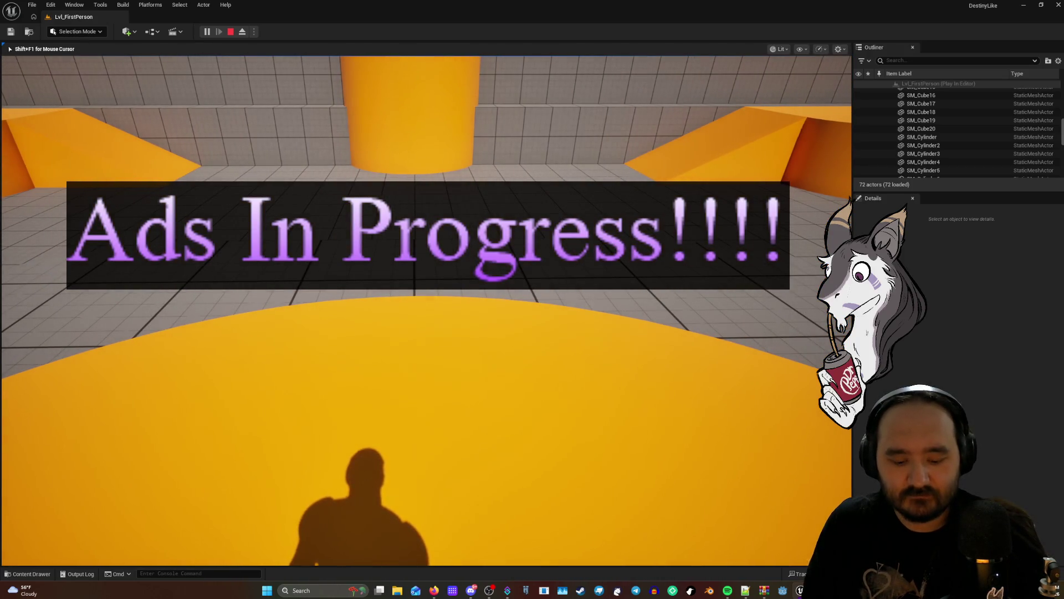
key("Escape")
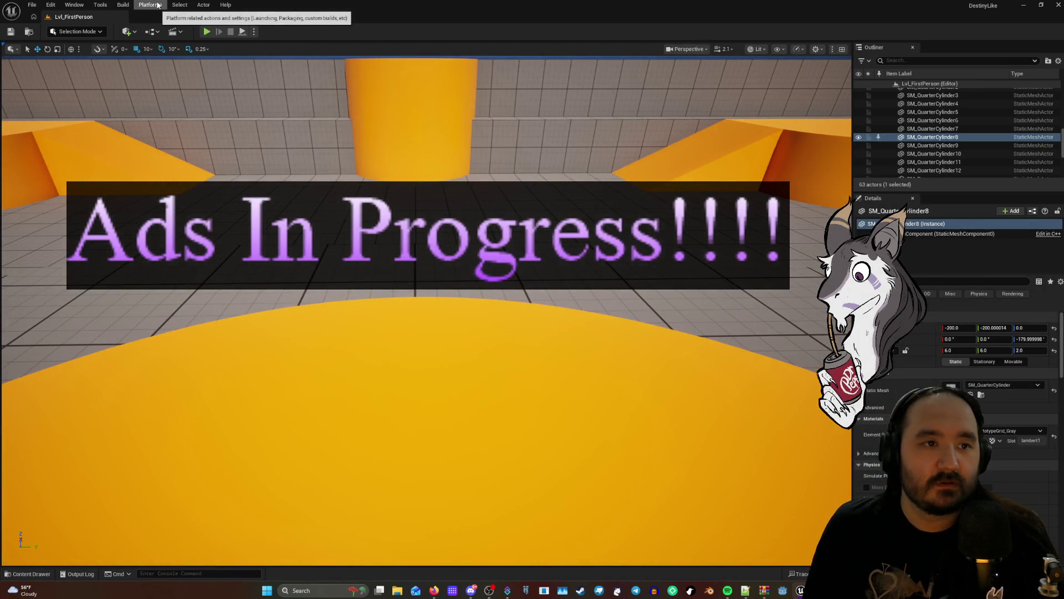
Browse the Tools and Select menus without choosing anything.
left_click(100, 6)
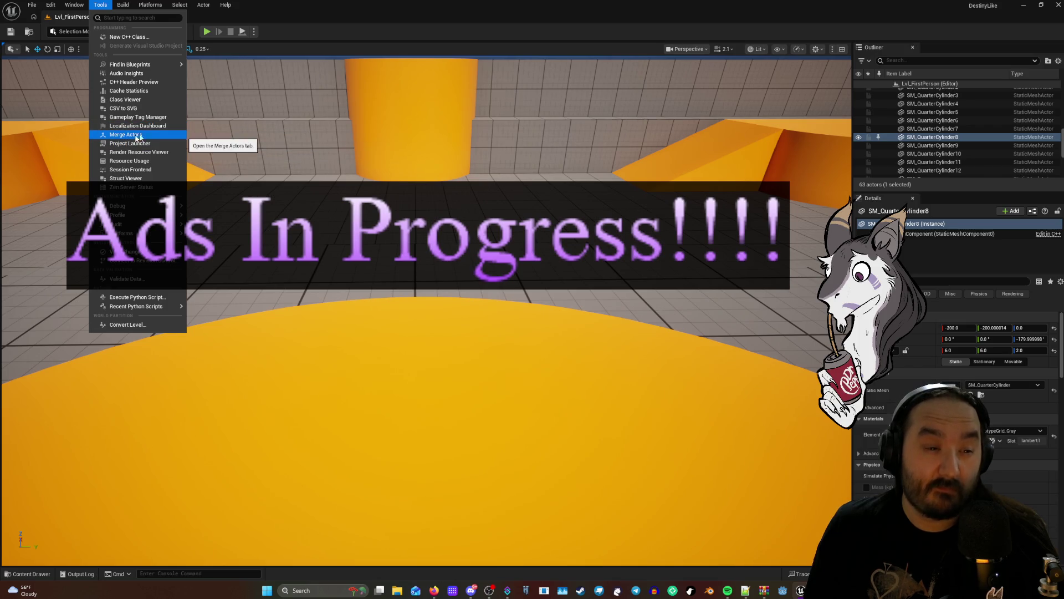
left_click(182, 7)
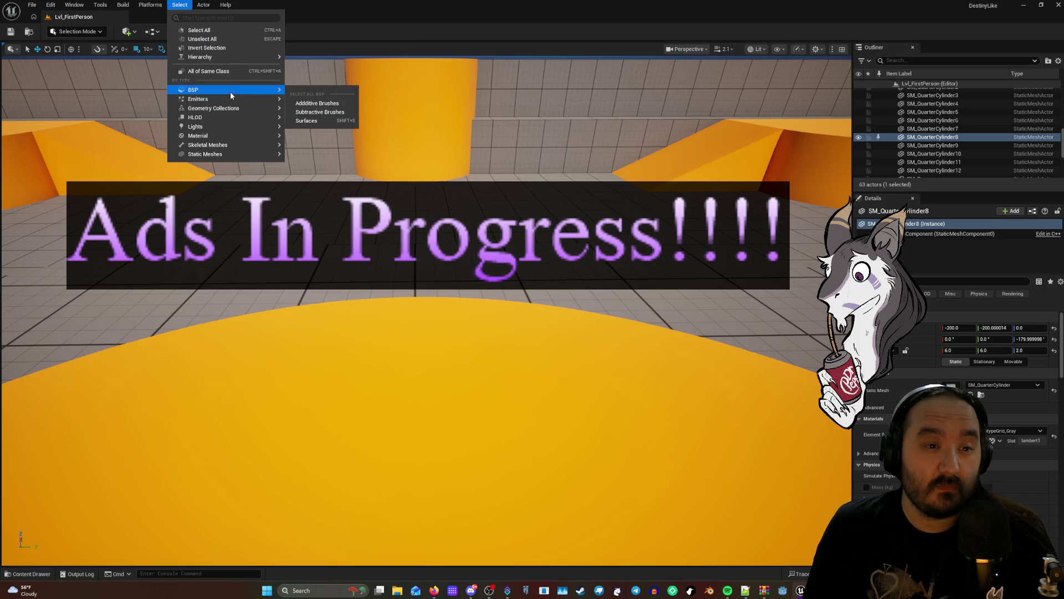
left_click(210, 7)
View the quarter cylinder's Actor menu with its Visibility and Level submenus, then the Content Drawer.
left_click(204, 5)
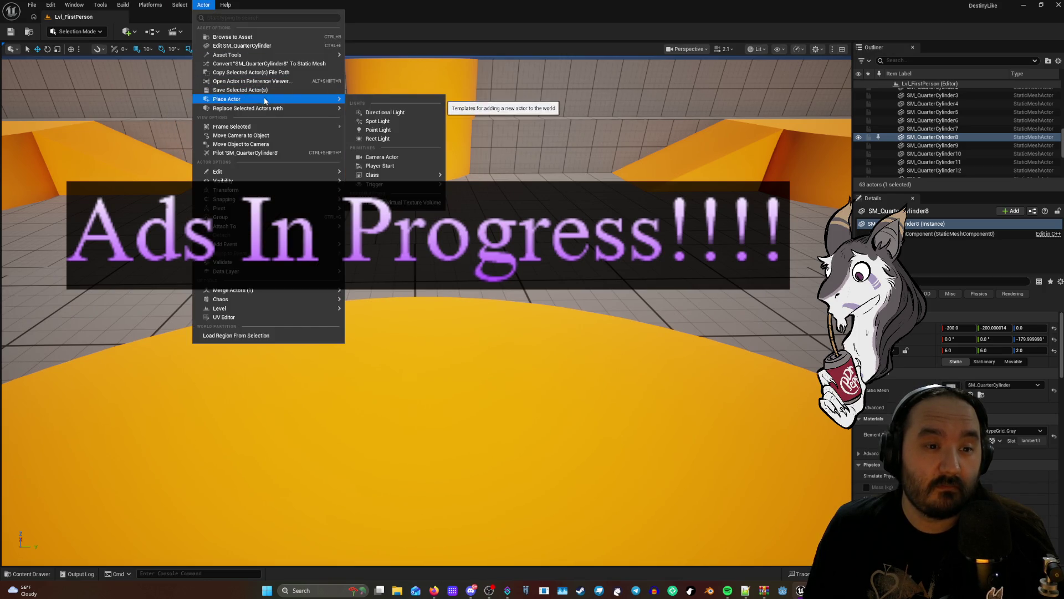
mouse_move(263, 179)
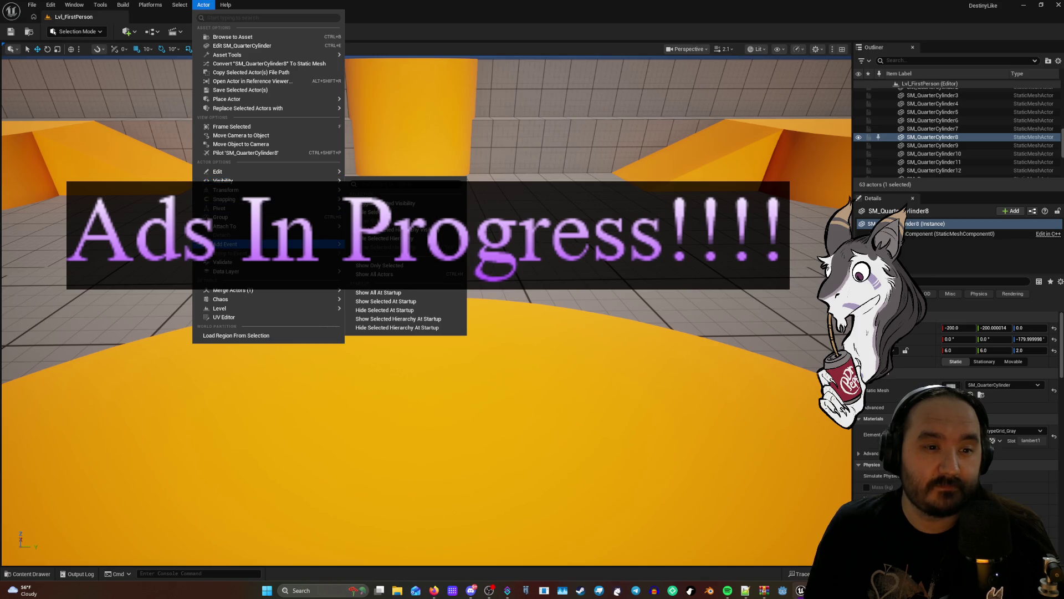
mouse_move(254, 311)
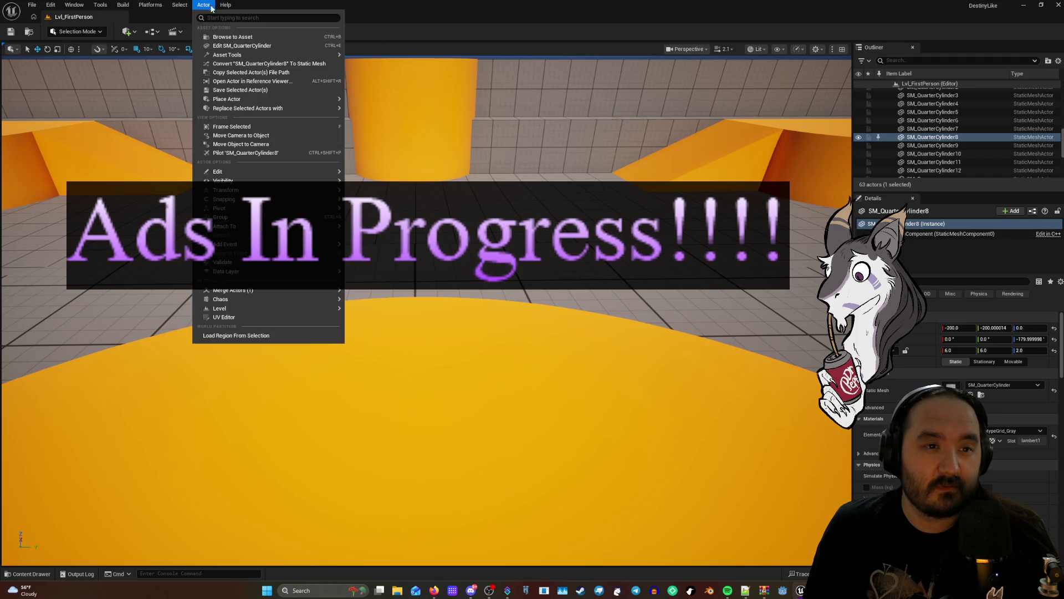
left_click(222, 37)
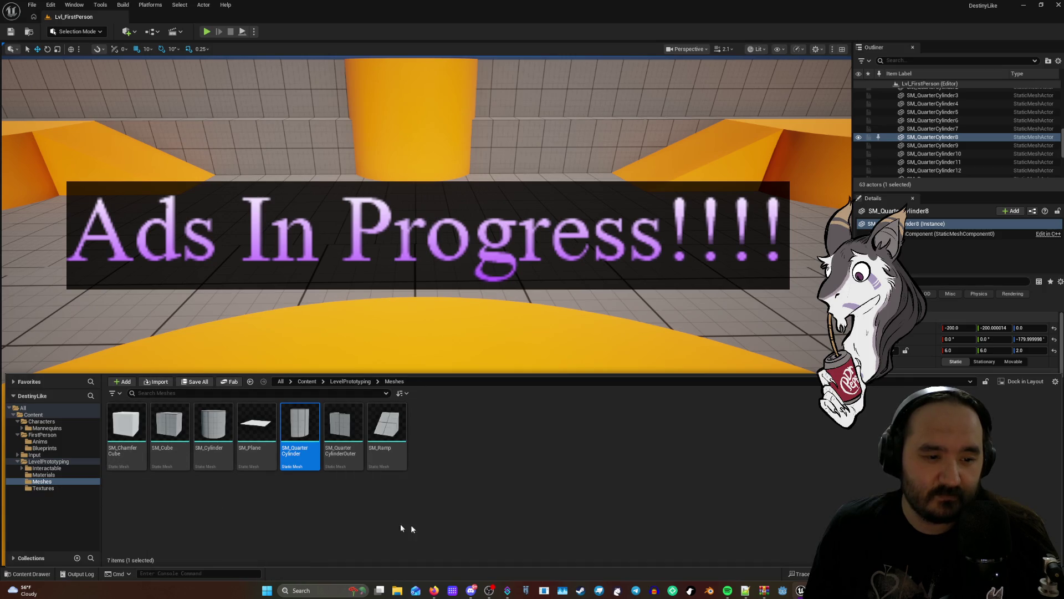
Browse the Materials, Textures and Interactable folders, settle on FirstPerson > Blueprints, then close the drawer.
left_click(49, 475)
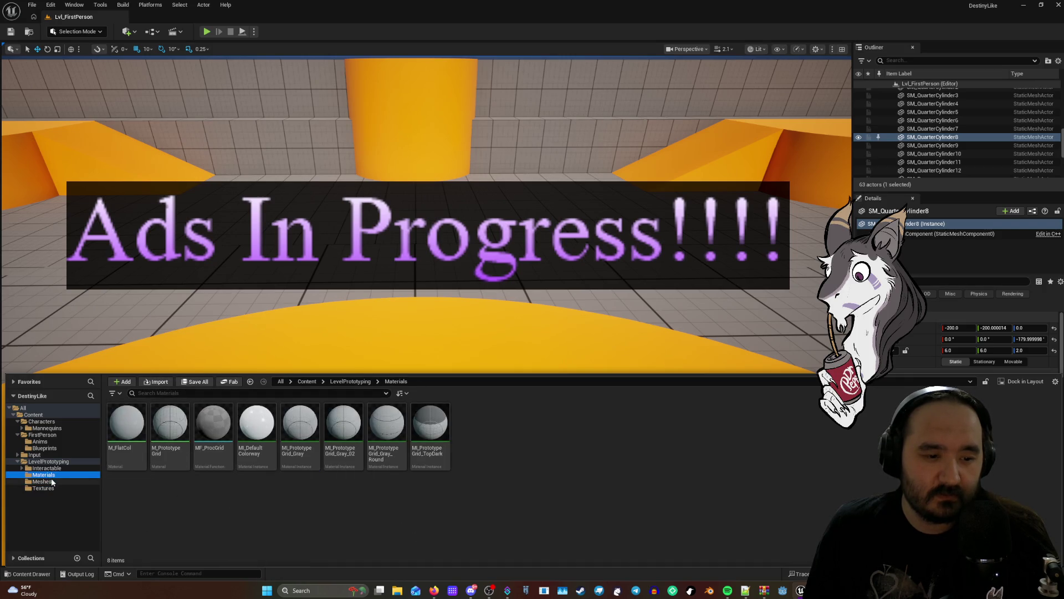
left_click(52, 489)
left_click(45, 475)
left_click(46, 468)
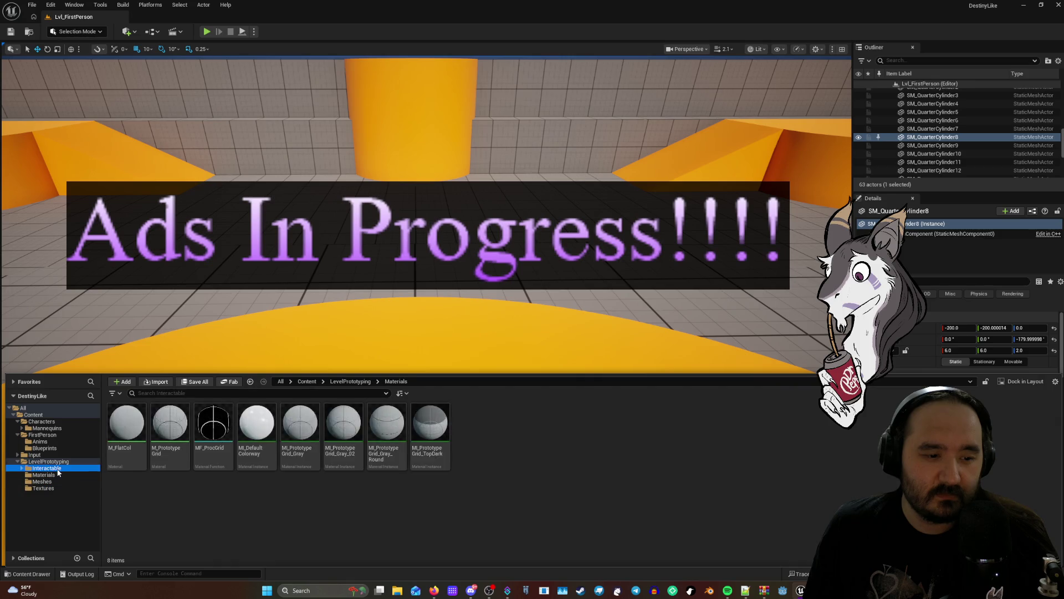
left_click(56, 449)
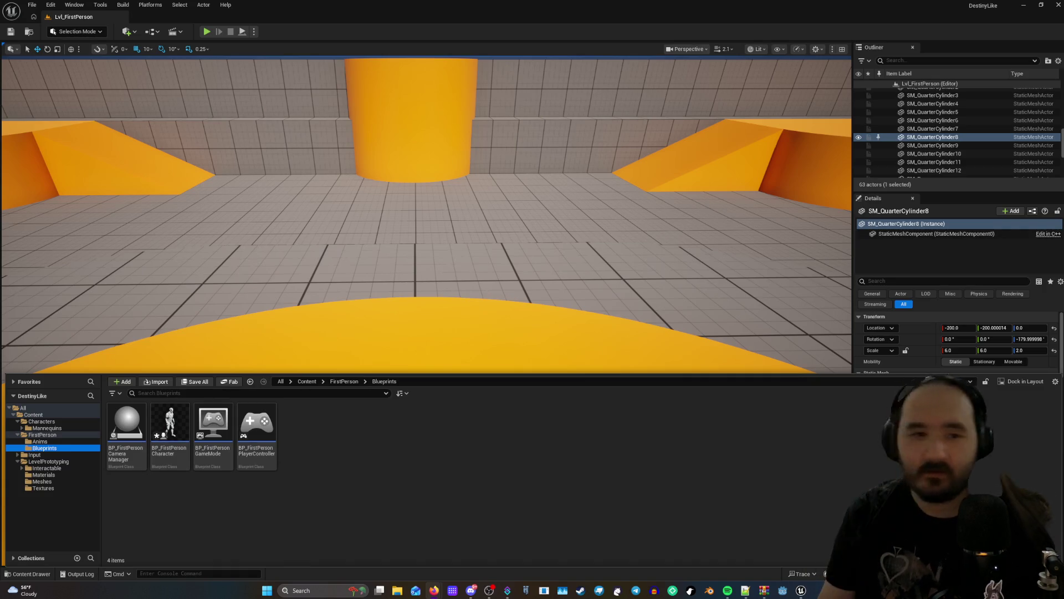
left_click(269, 201)
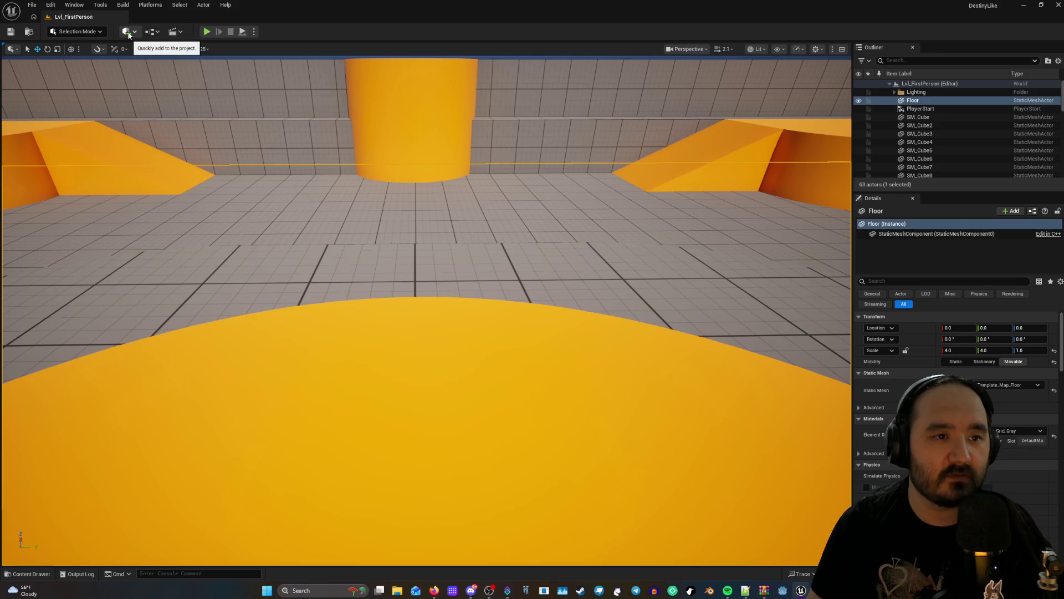
Open and close the Selection Mode dropdown without changing the mode.
left_click(76, 31)
left_click(76, 32)
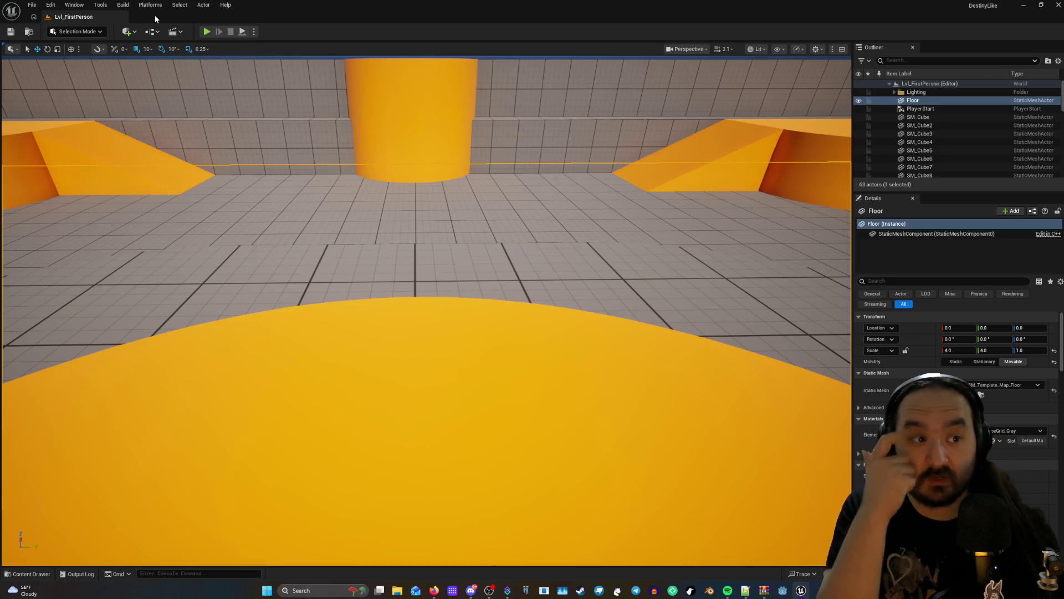
left_click(130, 32)
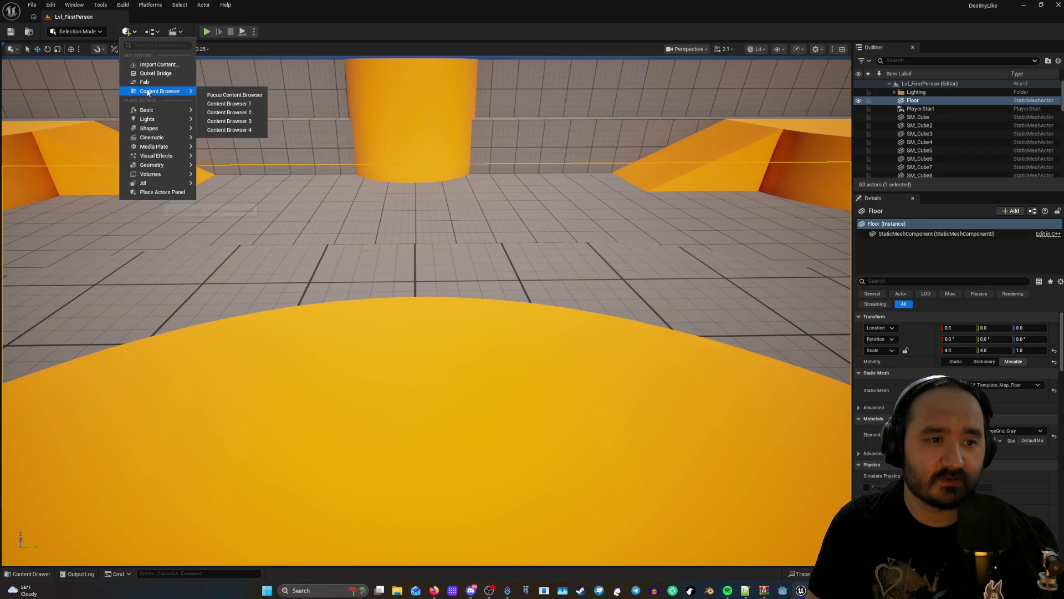
mouse_move(155, 131)
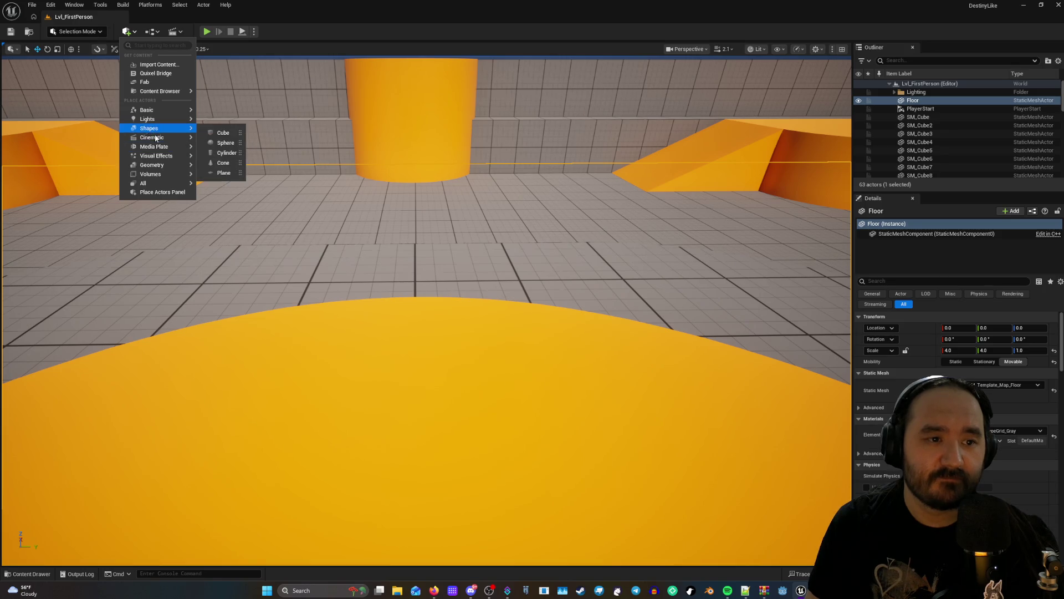
mouse_move(156, 161)
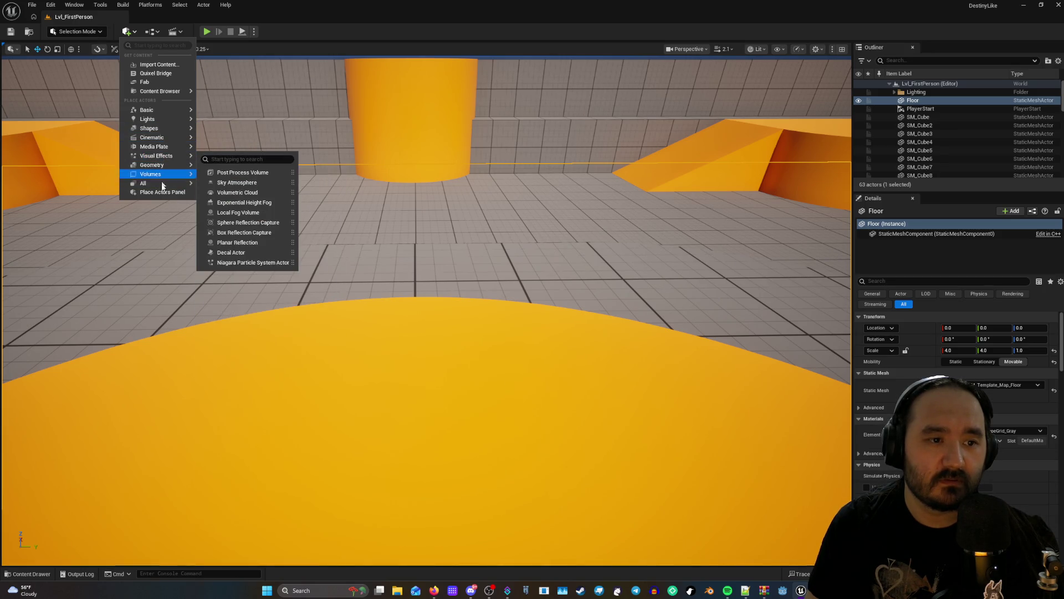
mouse_move(148, 112)
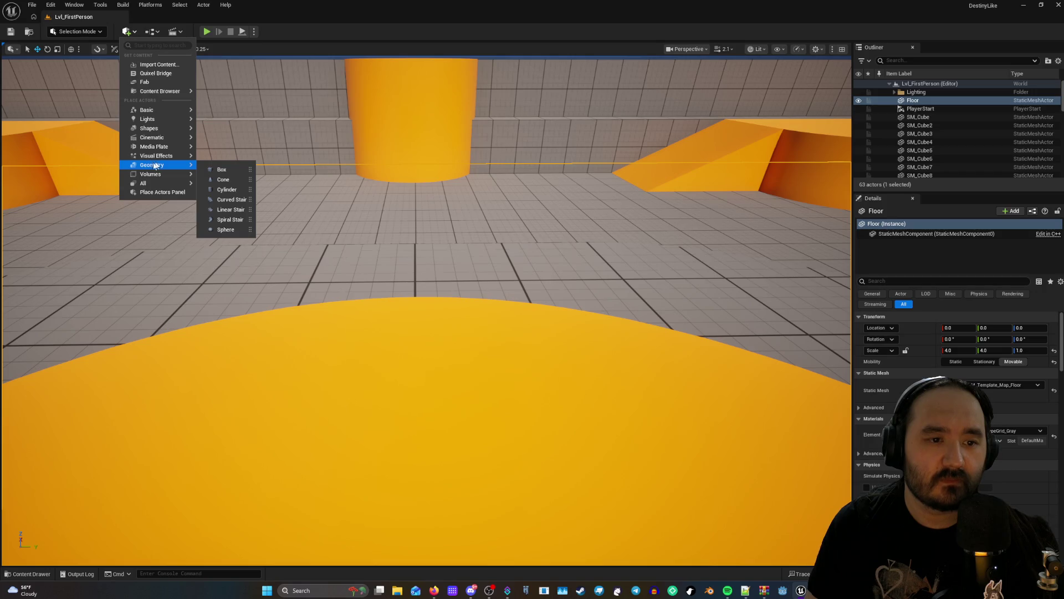
mouse_move(153, 178)
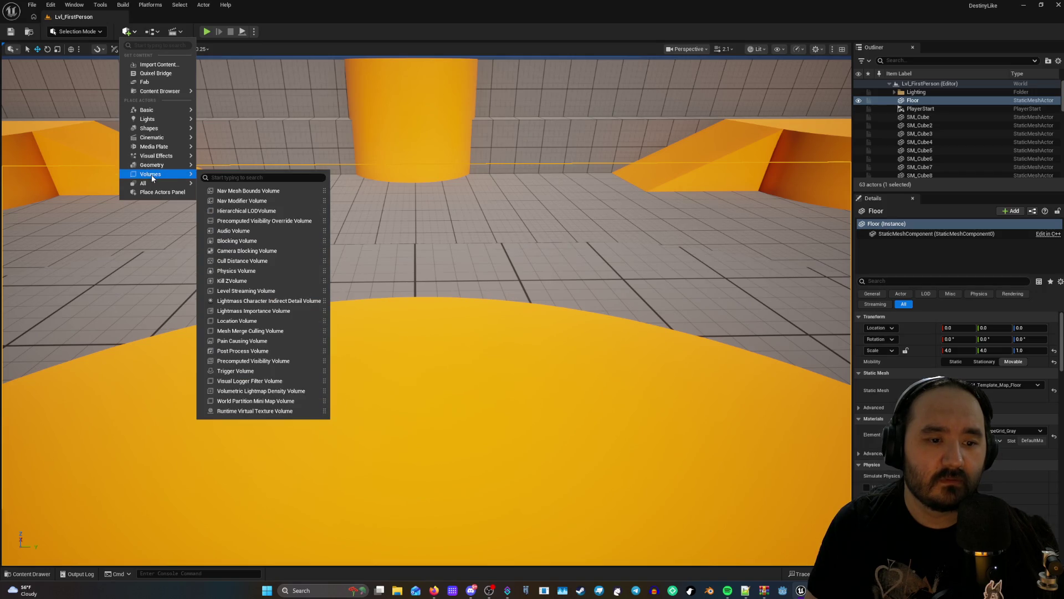
left_click(131, 33)
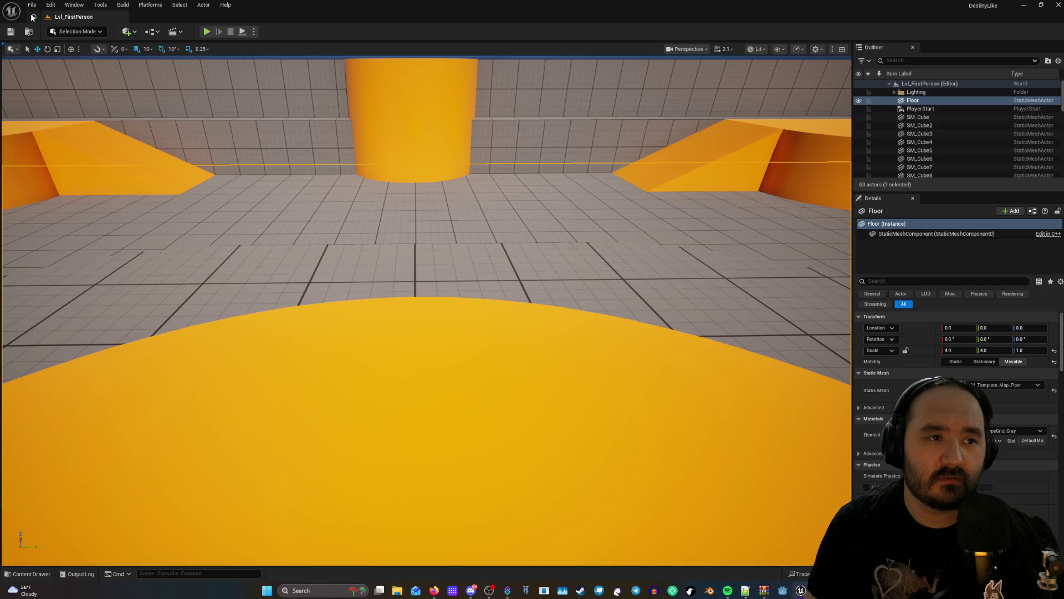
left_click(75, 32)
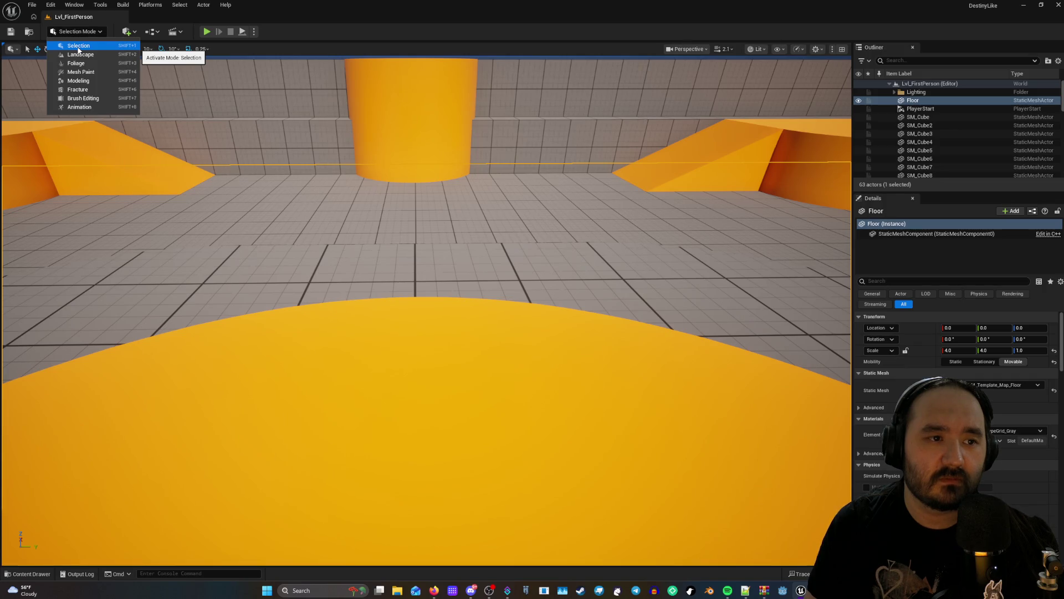
left_click(82, 32)
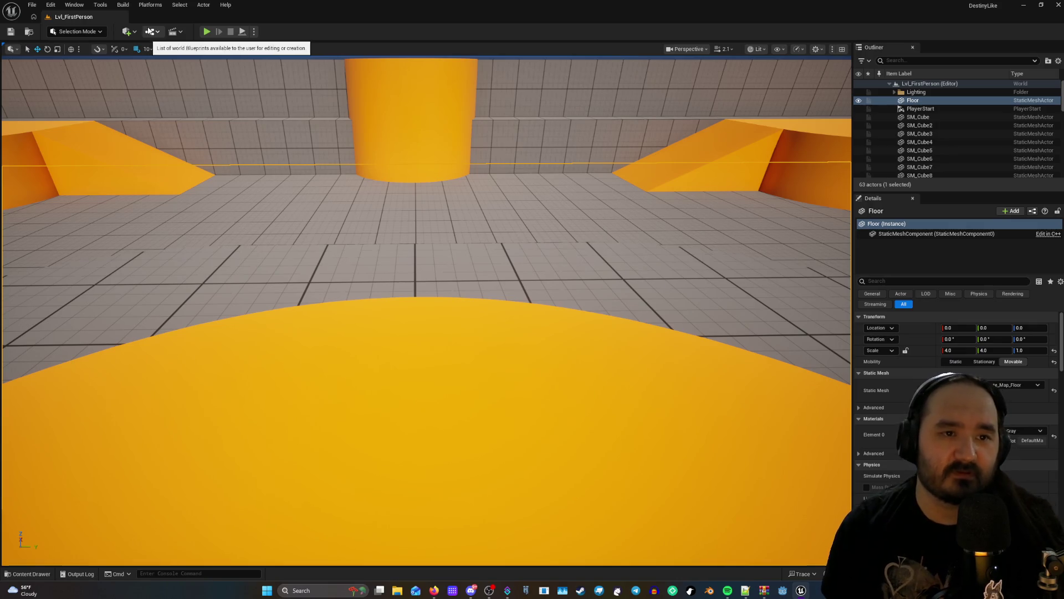
left_click(150, 31)
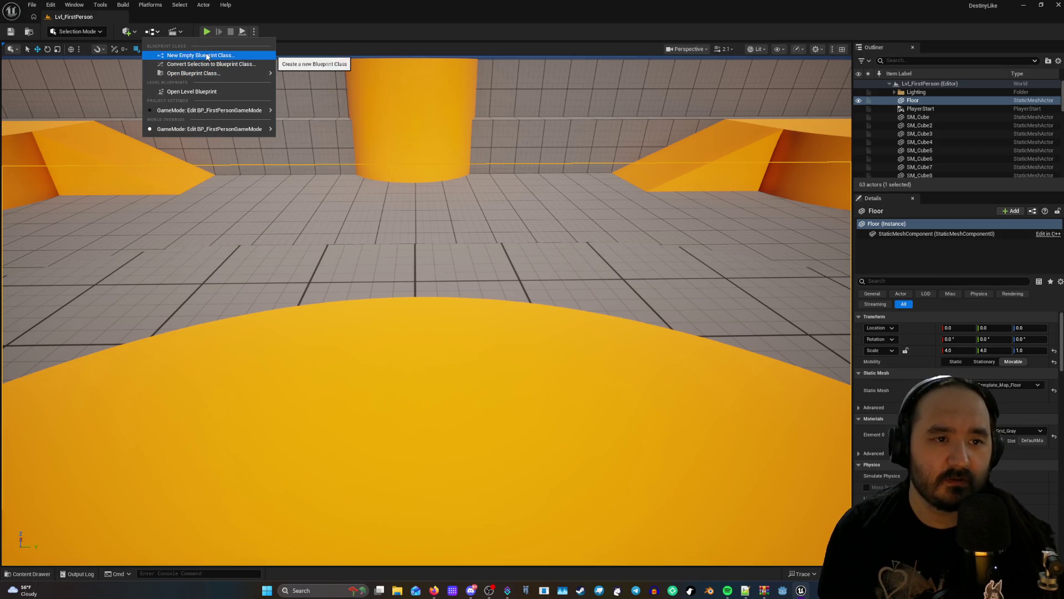
mouse_move(221, 76)
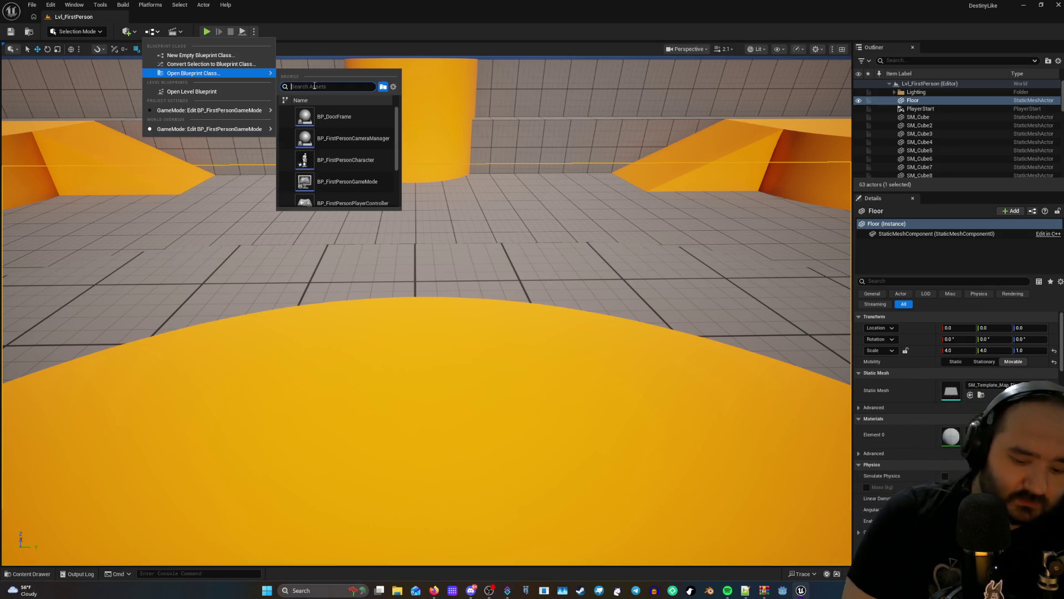
type("gun")
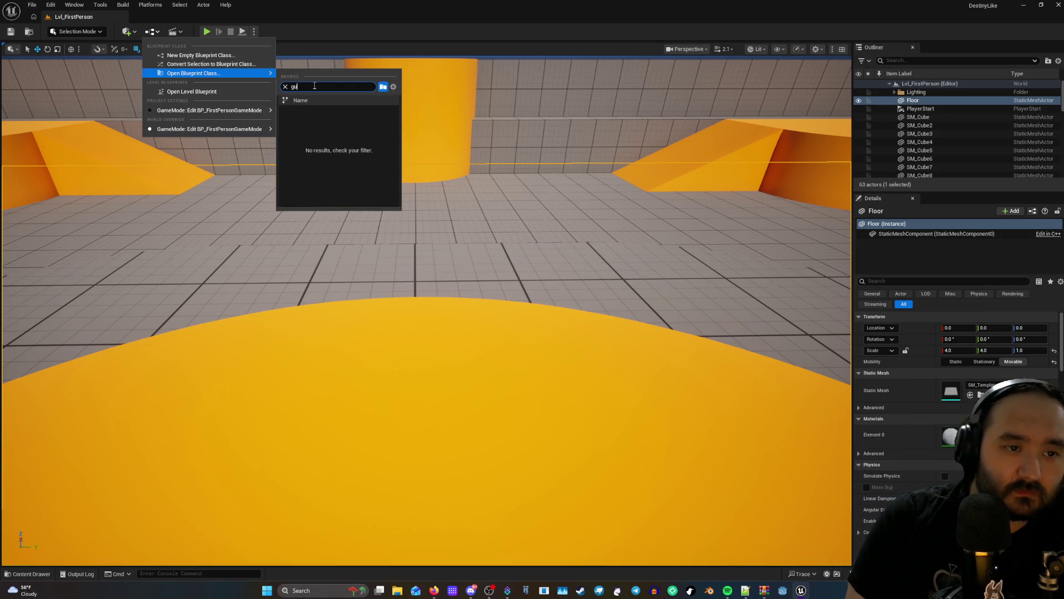
key("BackSpace")
key("BackSpace")
type("door")
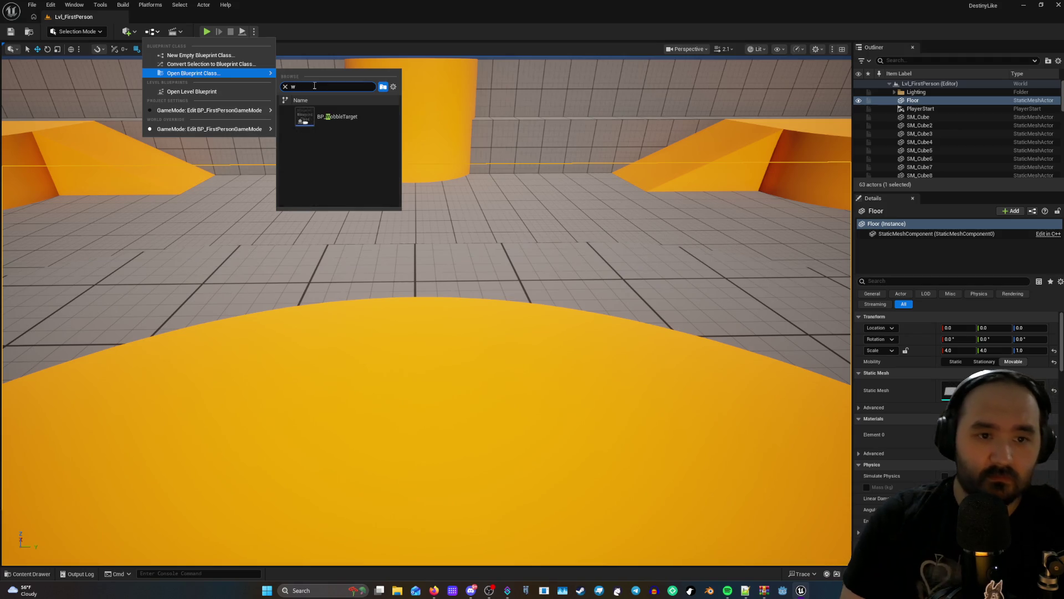
key("BackSpace")
key("BackSpace")
key("BackSpace")
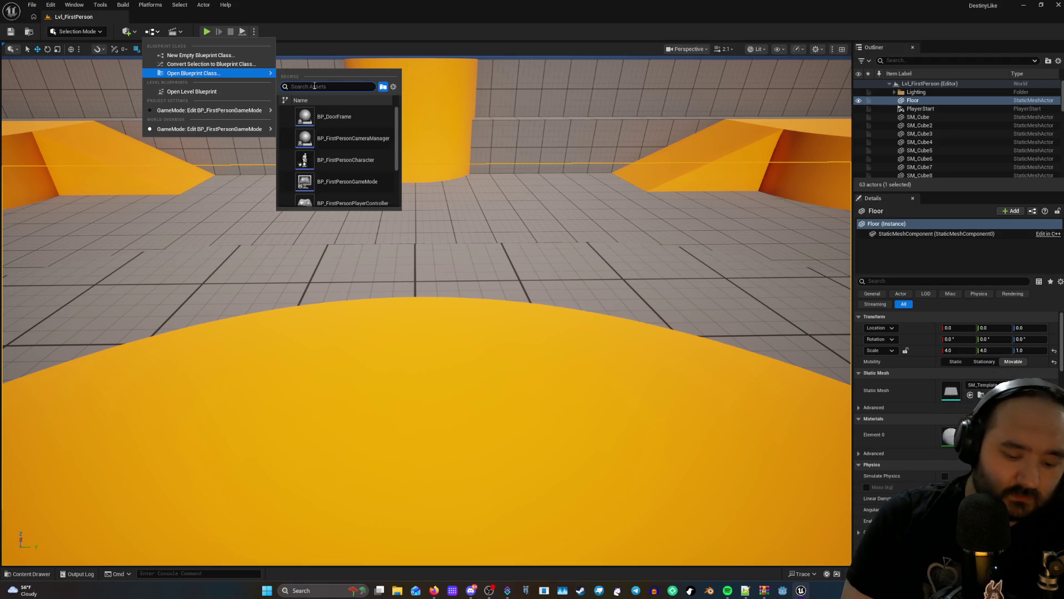
type("ea")
key("BackSpace")
key("BackSpace")
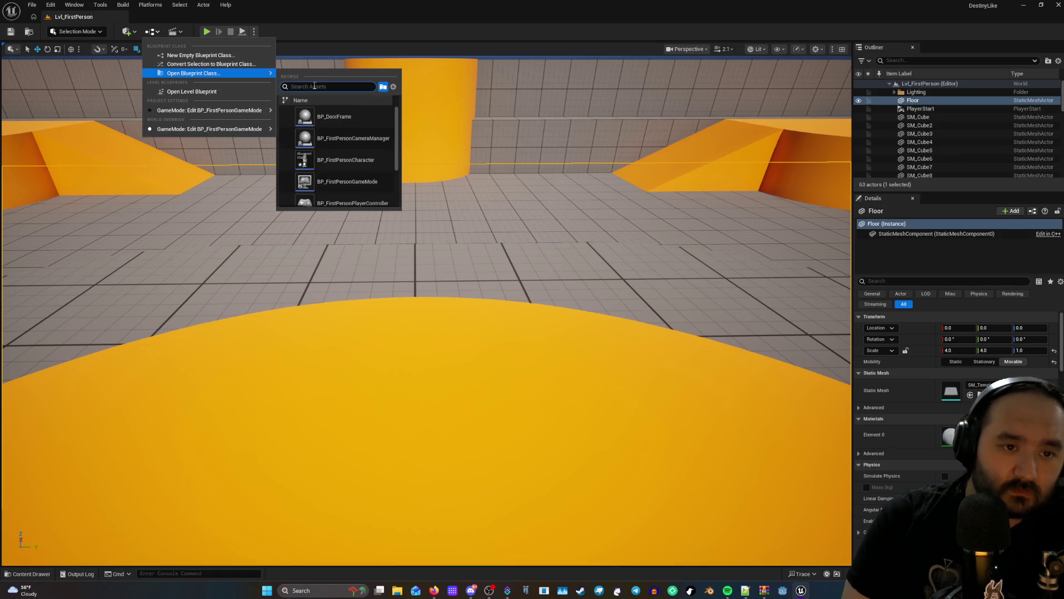
type("h")
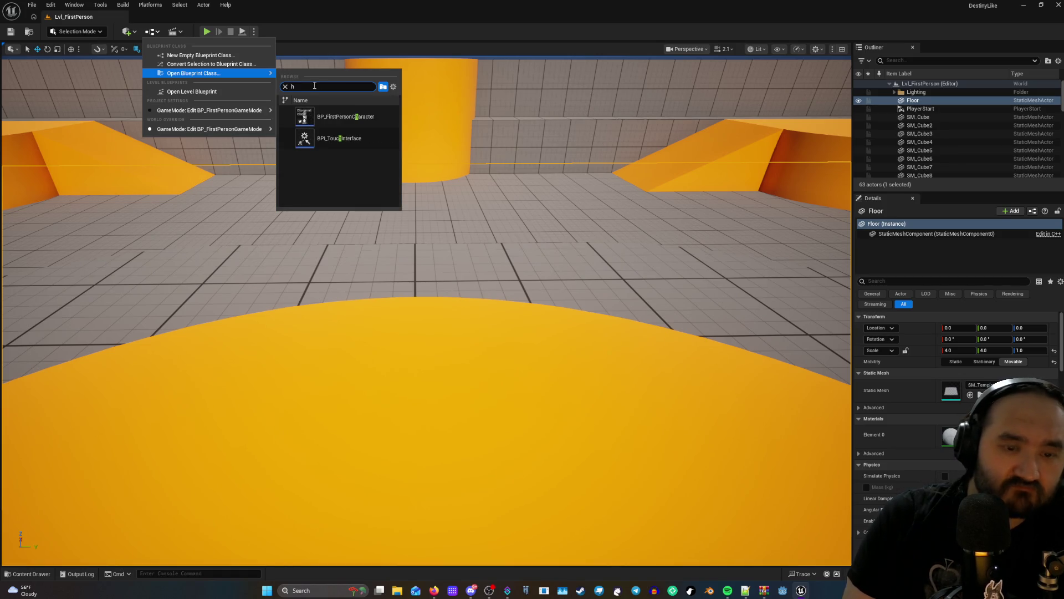
key("BackSpace")
type("c")
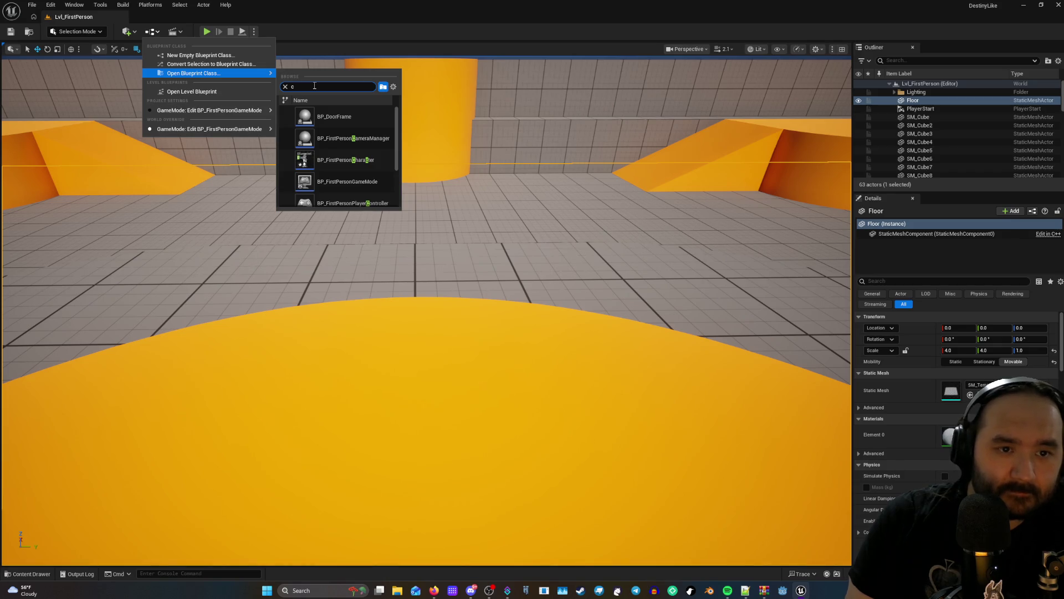
scroll(325, 147, "down", 3)
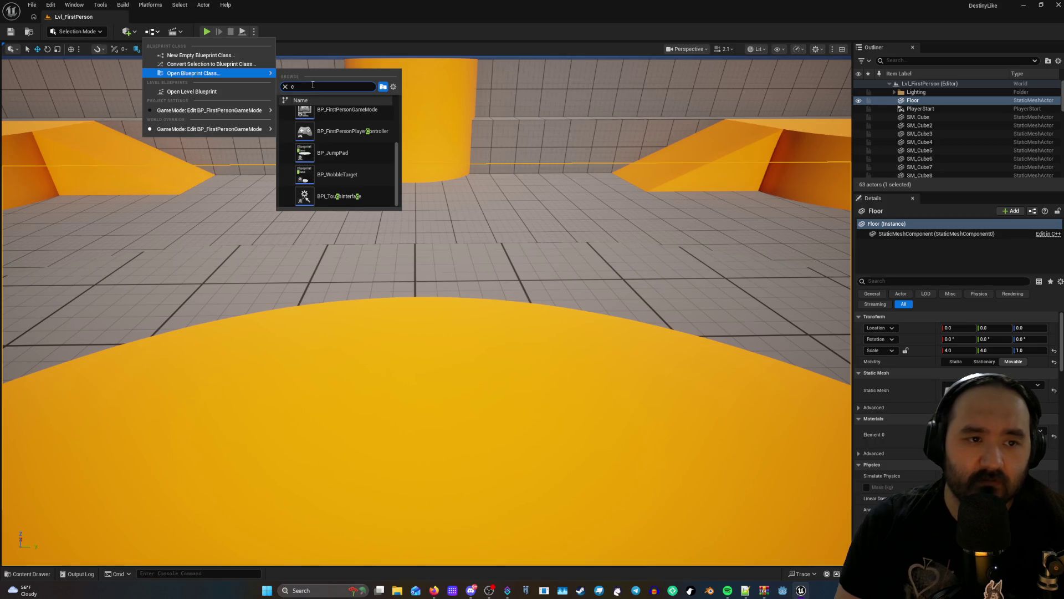
key("BackSpace")
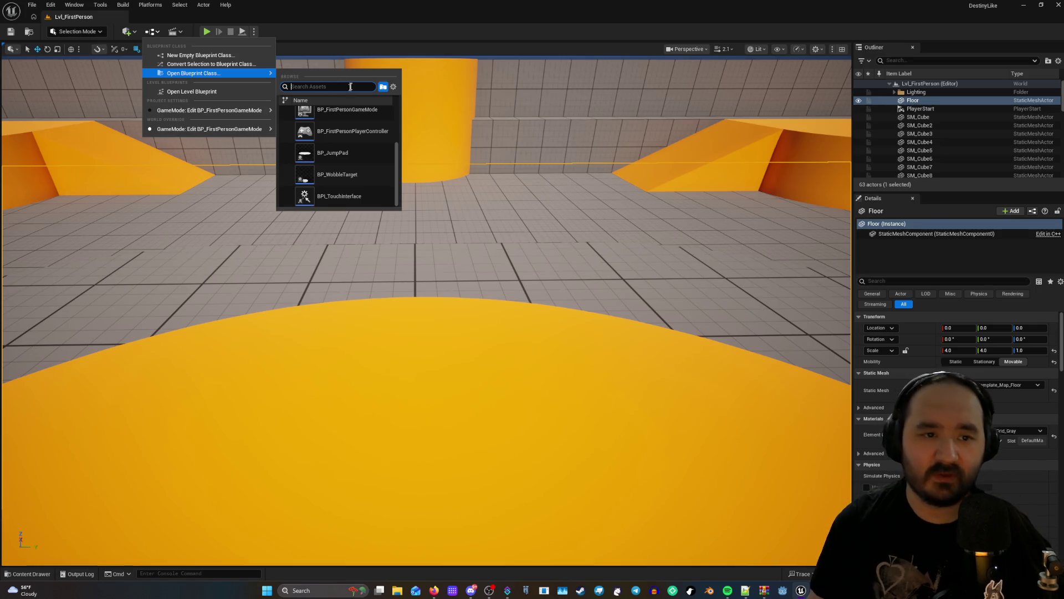
key("Escape")
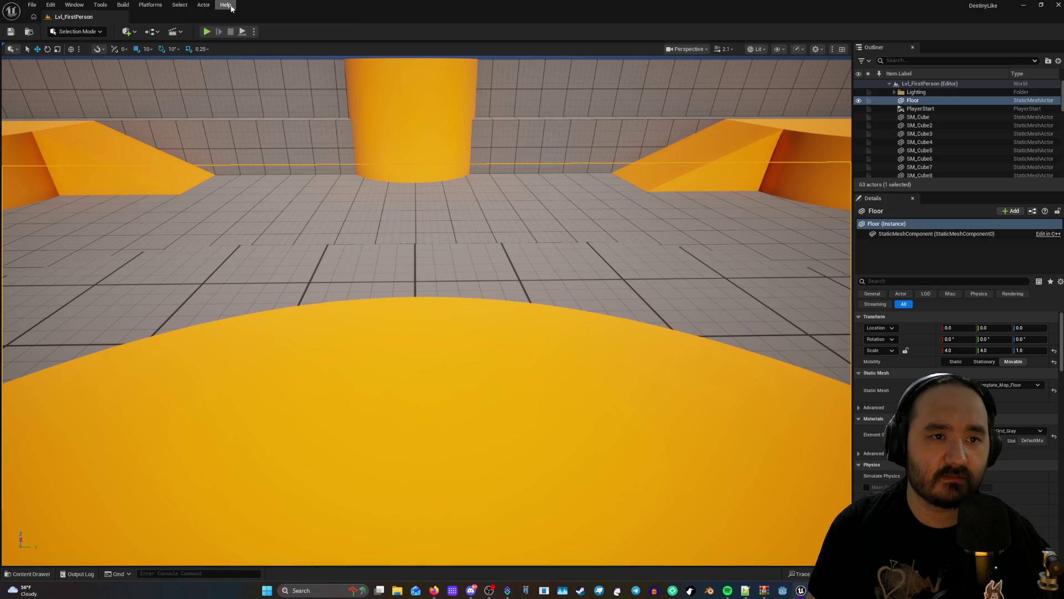
Browse to Lvl_FirstPerson's Content/FirstPerson folder in the Content Browser.
mouse_move(806, 587)
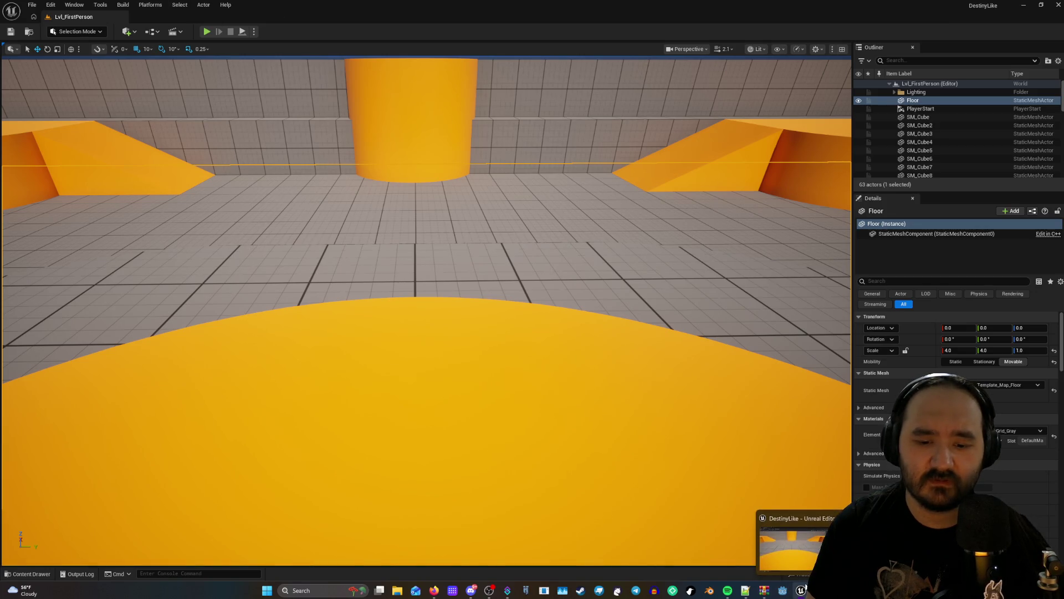
left_click(30, 33)
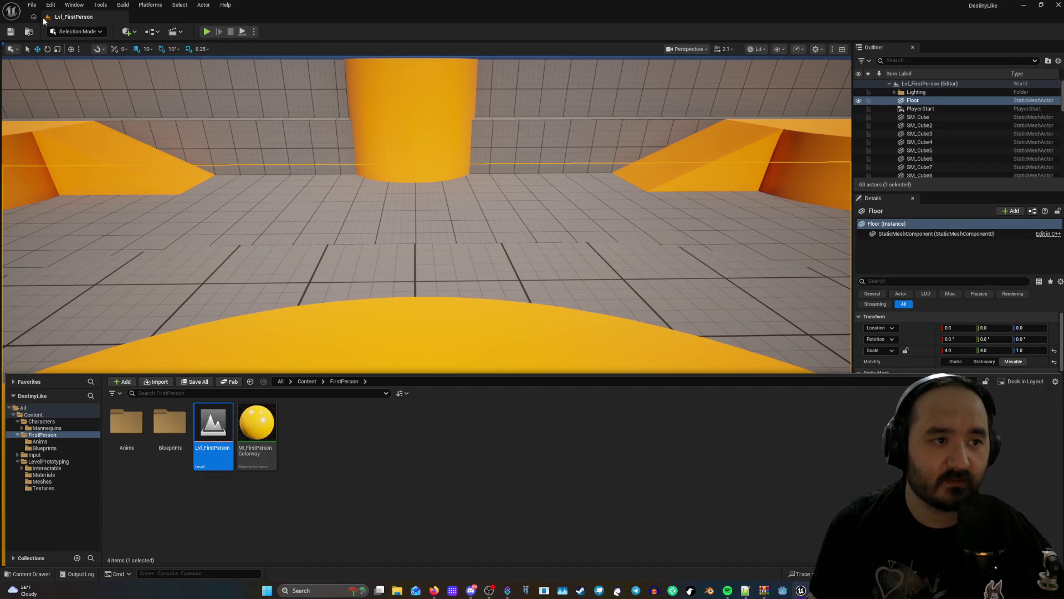
Show the FirstPerson/Blueprints folder, peeking into Anims and back, then bring up the Add menu.
double_click(170, 422)
left_click(178, 424)
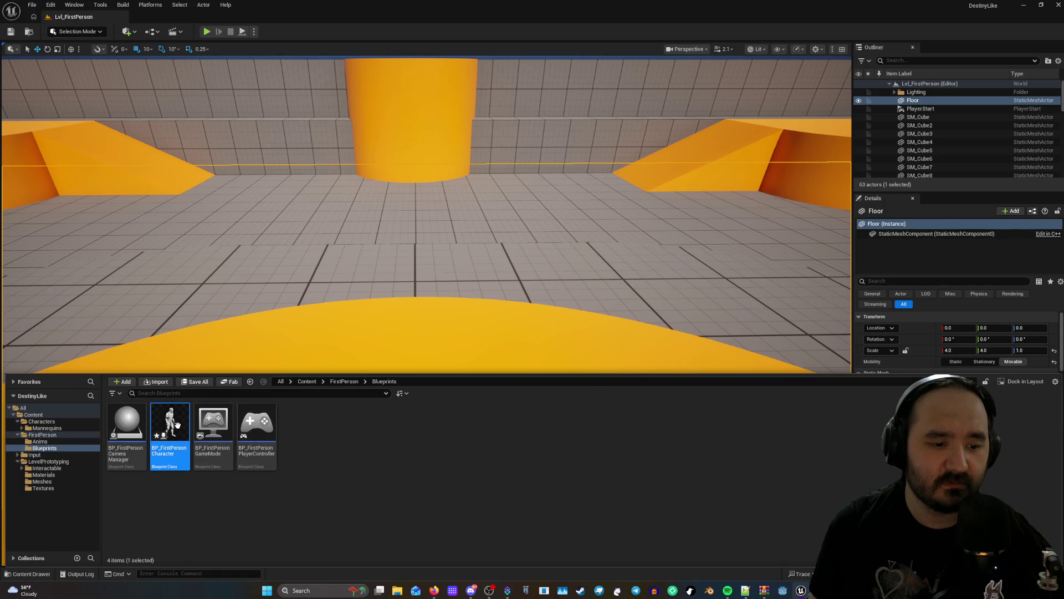
left_click(306, 441)
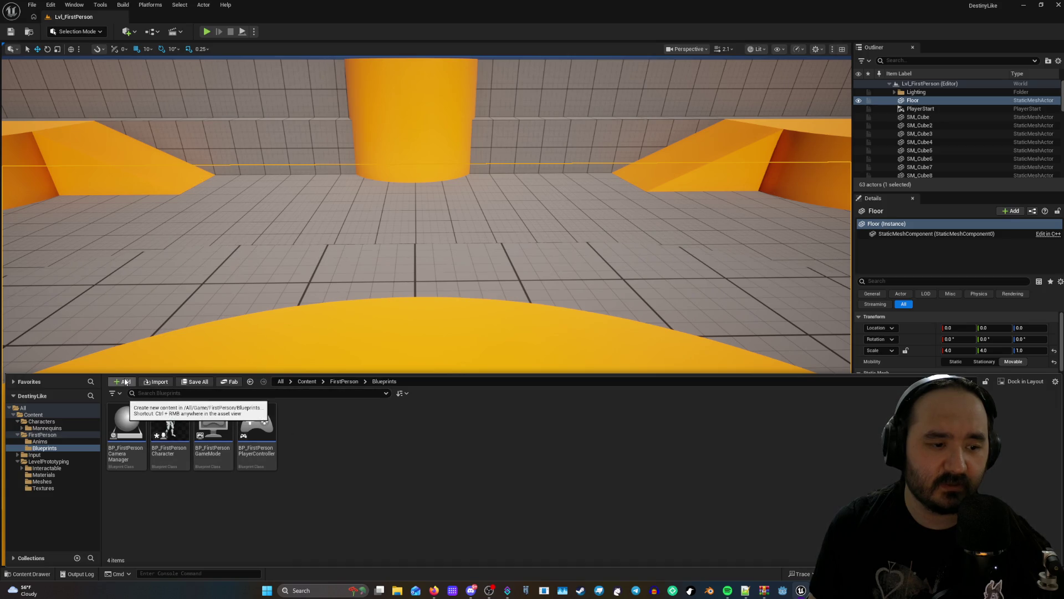
left_click(46, 440)
left_click(51, 448)
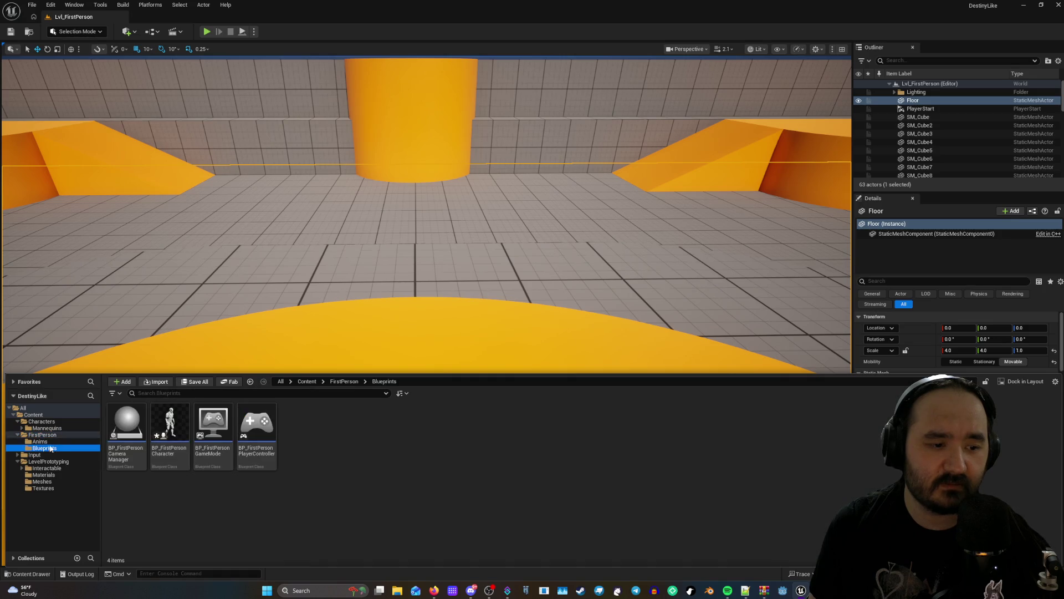
left_click(121, 381)
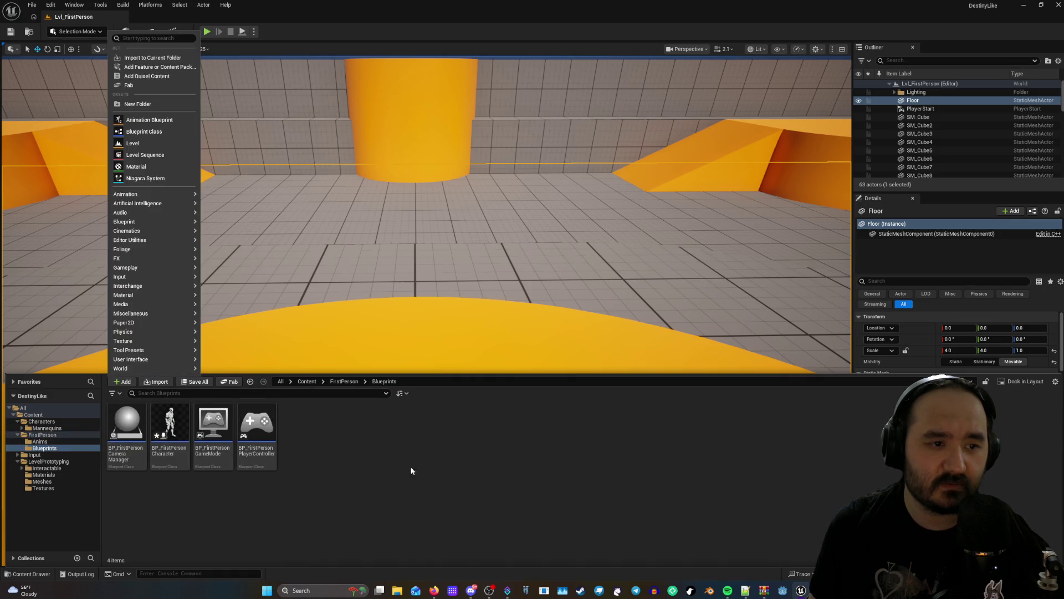
Create an Actor-based Blueprint Class, rename it TestGun, and open it for editing.
left_click(149, 132)
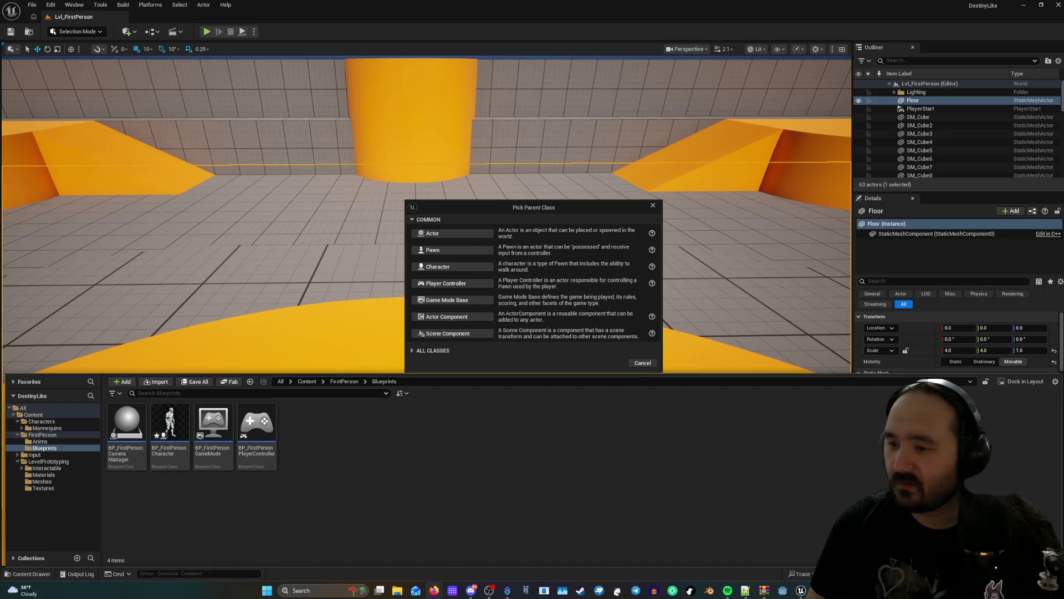
left_click(455, 233)
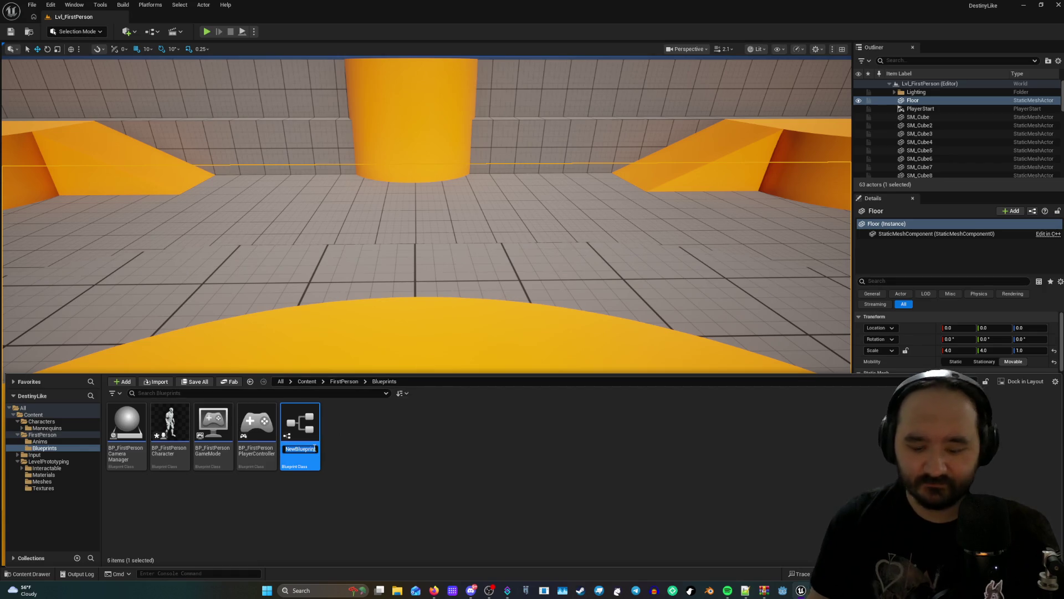
key("Return")
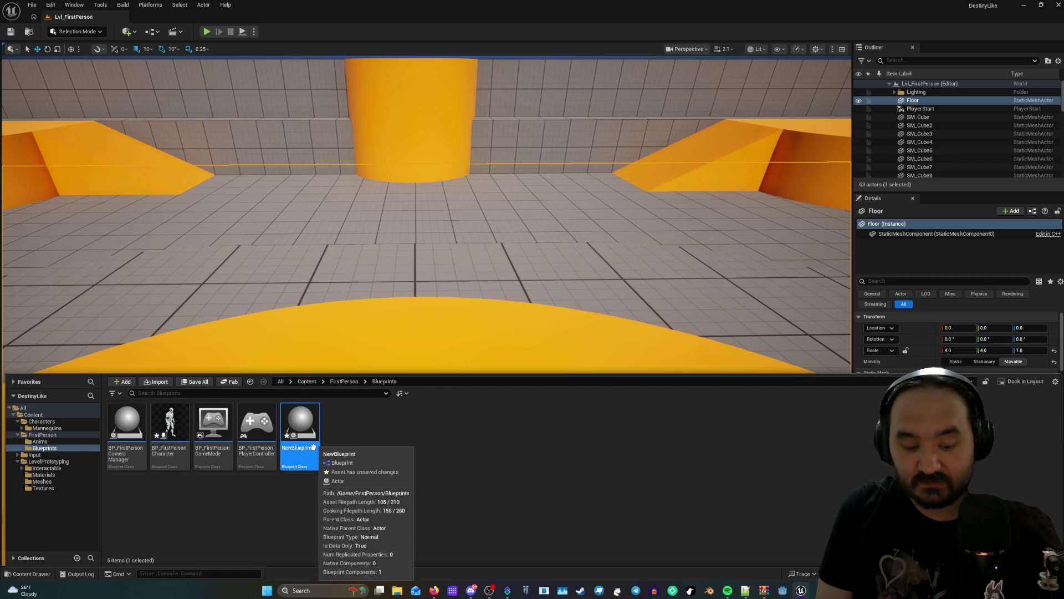
left_click(305, 452)
type("Te")
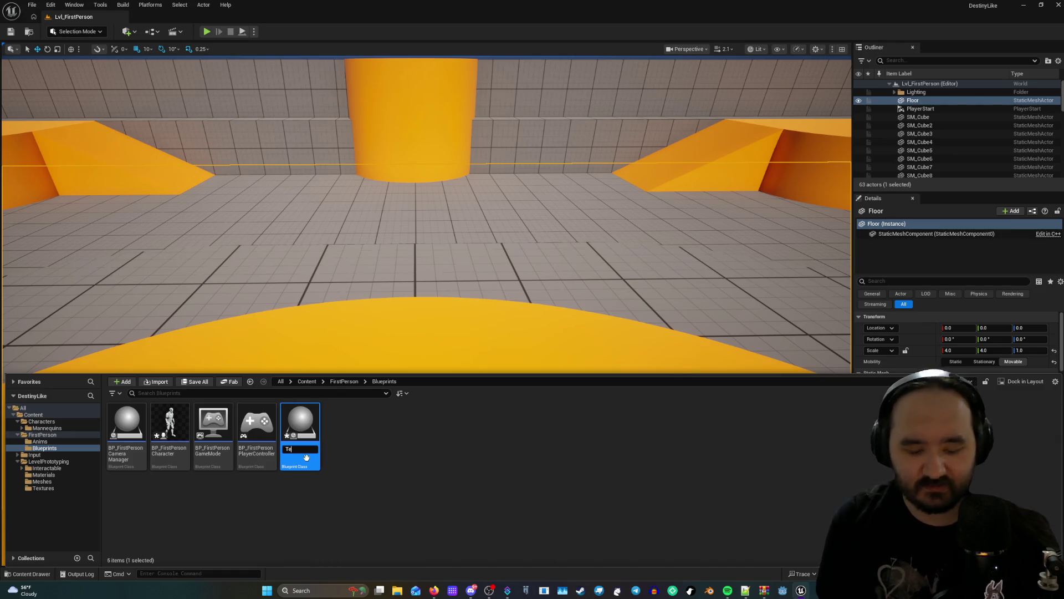
type("stGun")
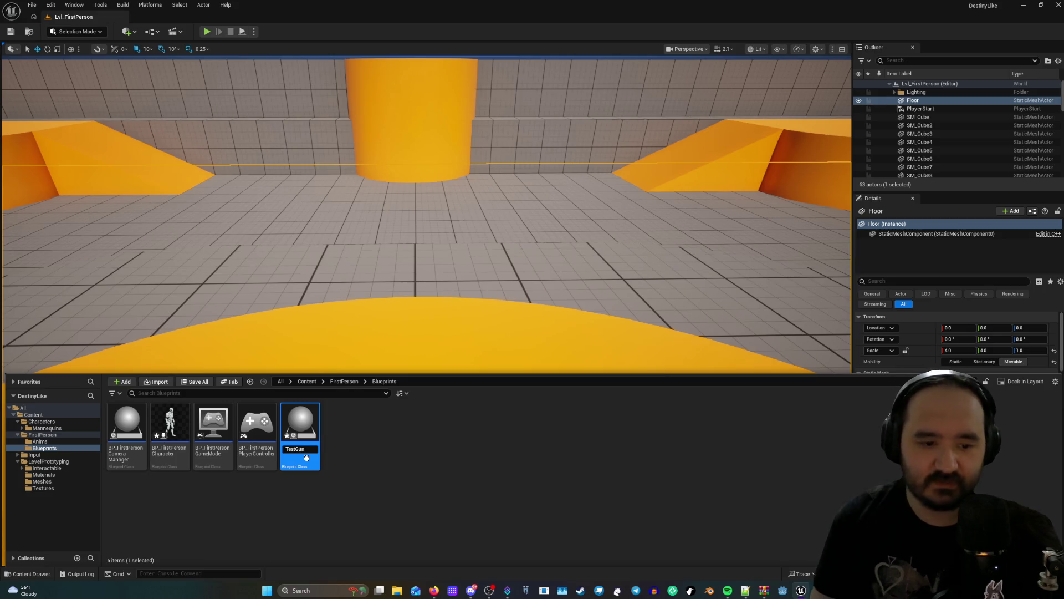
key("Return")
double_click(290, 417)
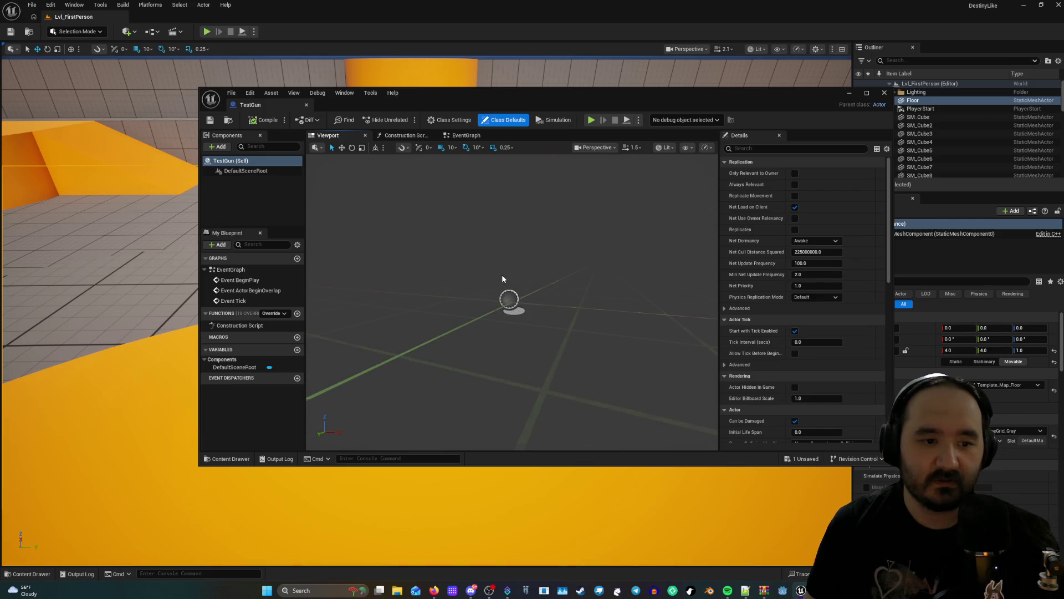
Move TestGun's editor window aside, glance at the asset menu, and show the Construction Script graph.
left_click_drag(500, 105, 450, 138)
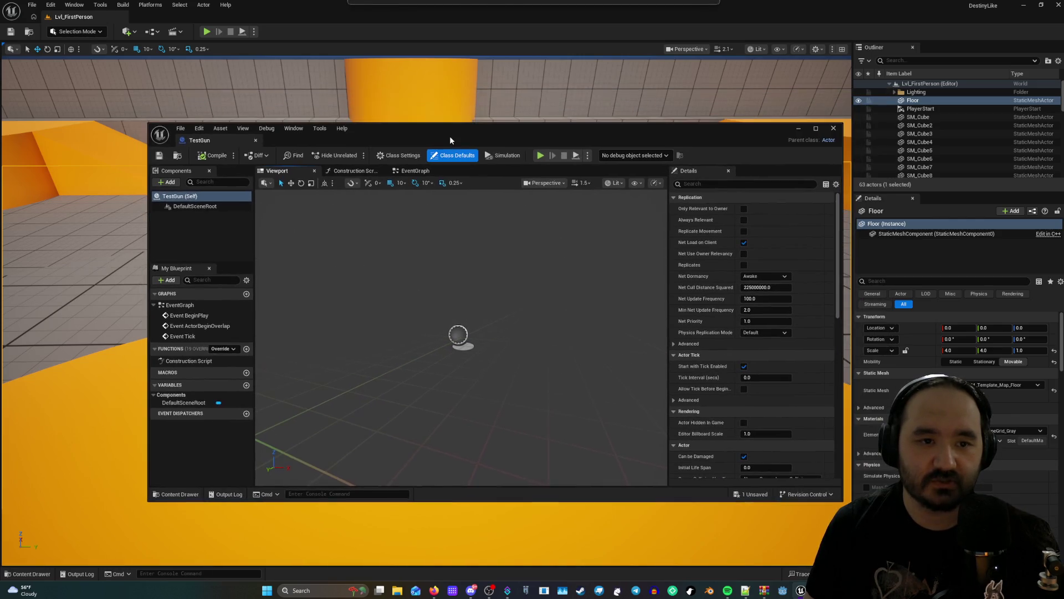
left_click(220, 128)
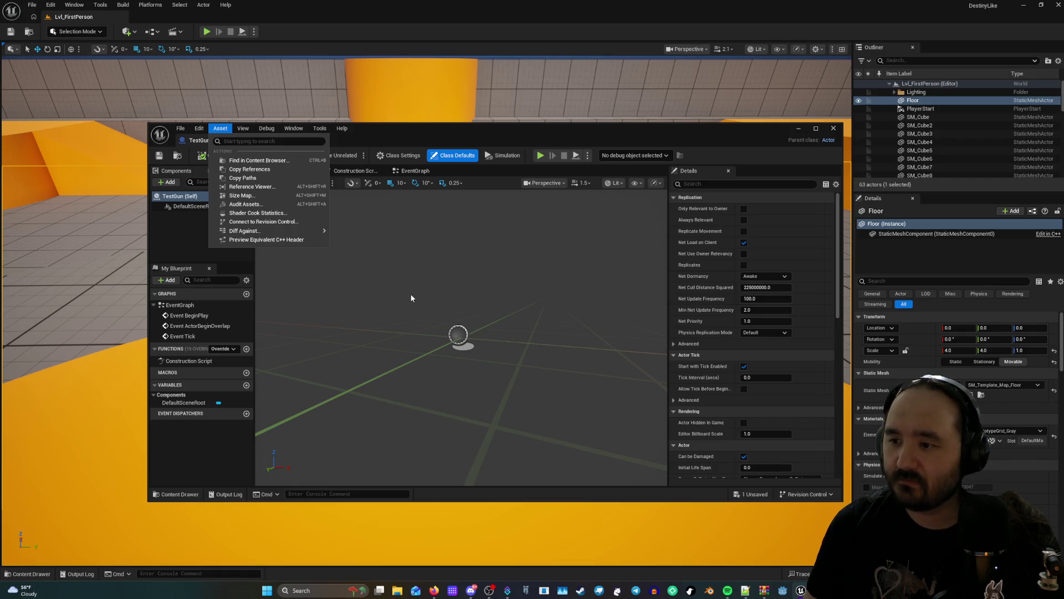
left_click(383, 135)
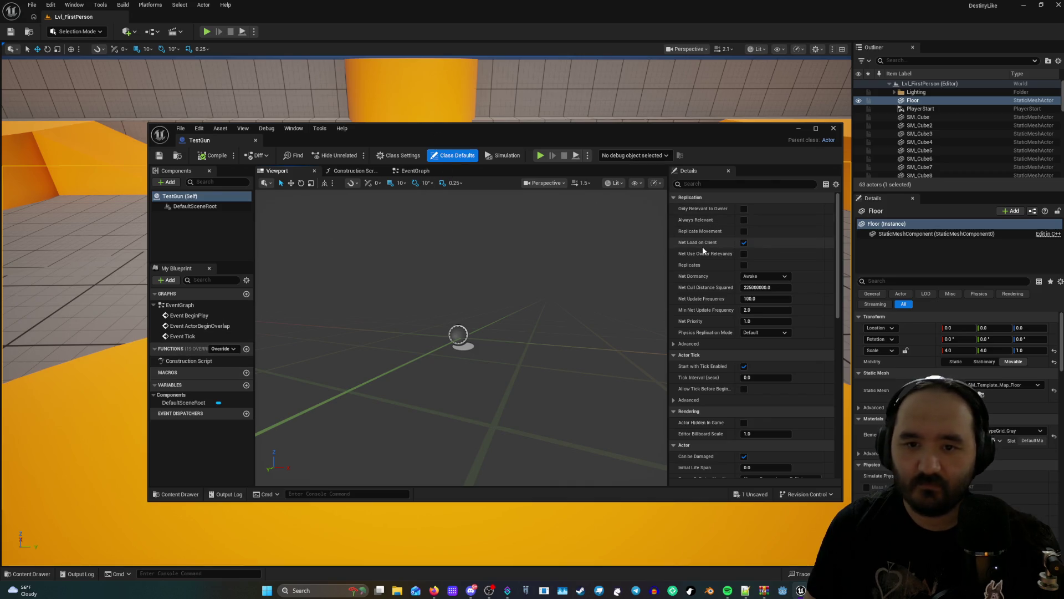
left_click(376, 168)
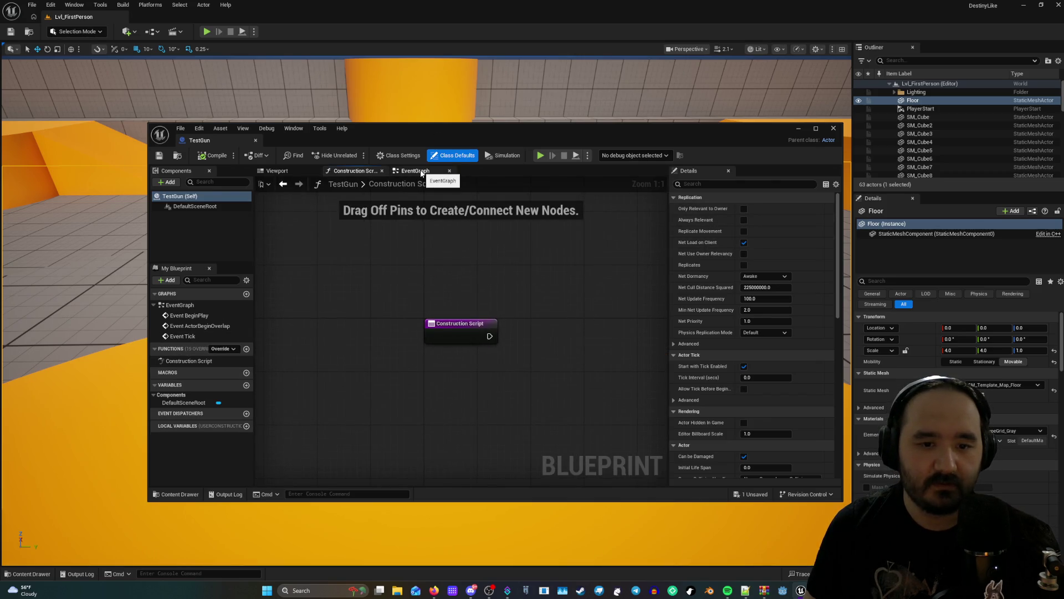
Frame TestGun's disabled BeginPlay, ActorBeginOverlap and Tick nodes in the EventGraph.
left_click(422, 172)
scroll(549, 281, "down", 1)
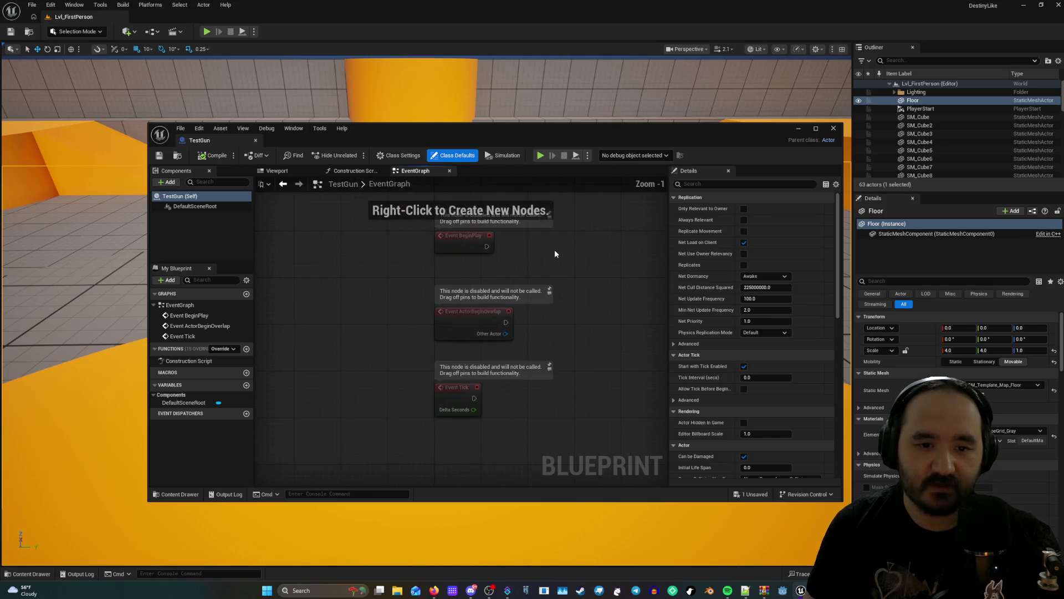
scroll(579, 278, "up", 1)
mouse_move(580, 254)
left_mouse_down()
mouse_move(551, 340)
mouse_move(522, 337)
left_mouse_up()
mouse_move(442, 293)
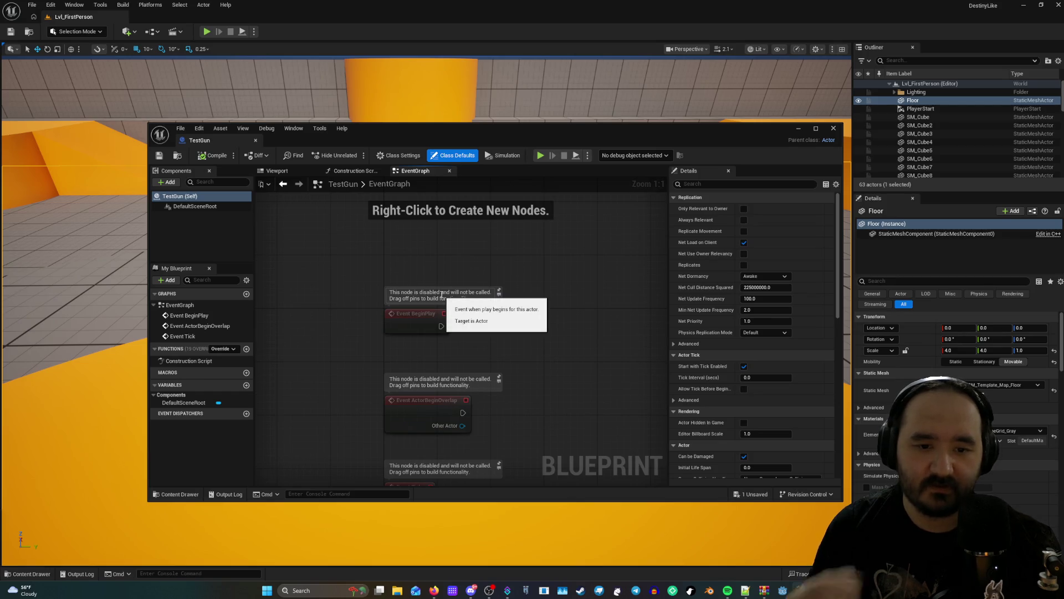
scroll(573, 344, "down", 1)
left_click_drag(568, 346, 564, 343)
left_click_drag(566, 295, 547, 331)
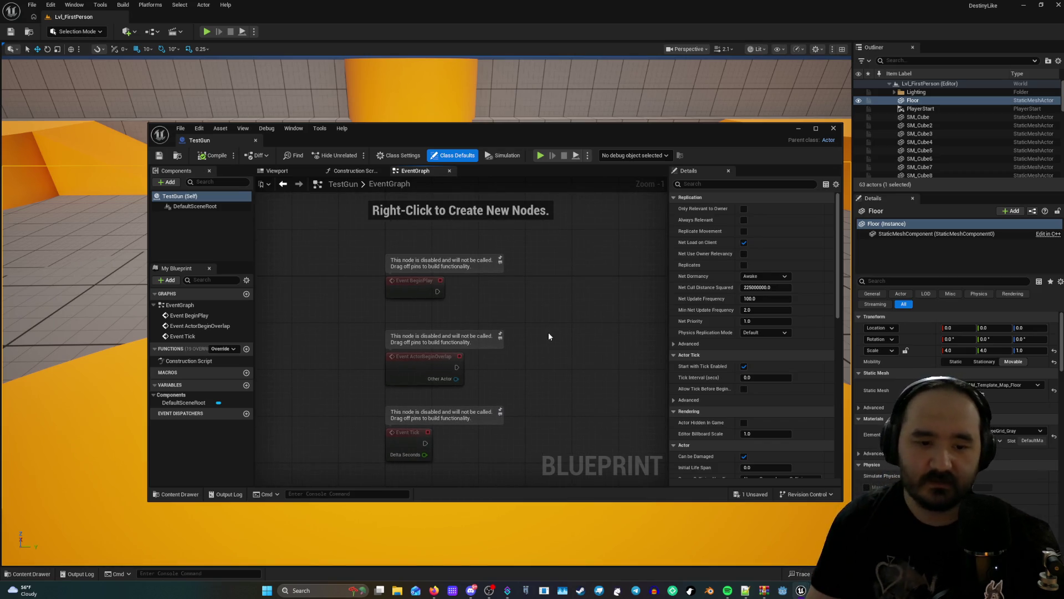
scroll(549, 337, "up", 1)
left_click_drag(548, 336, 568, 307)
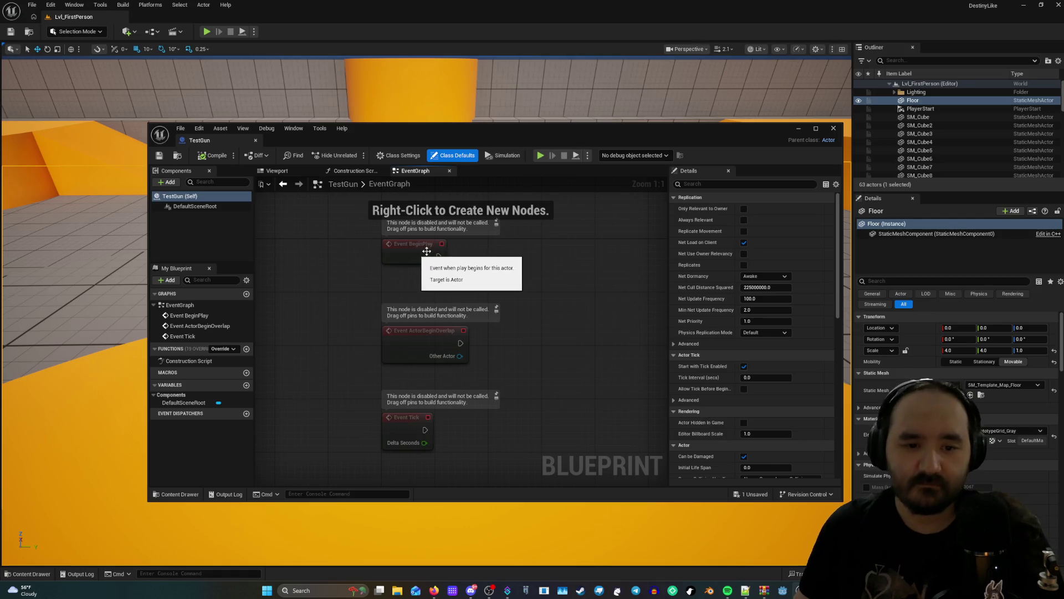
Drag a new connection from Event BeginPlay's exec pin and search for 'spaw'.
left_click(431, 252)
left_click_drag(438, 256, 490, 251)
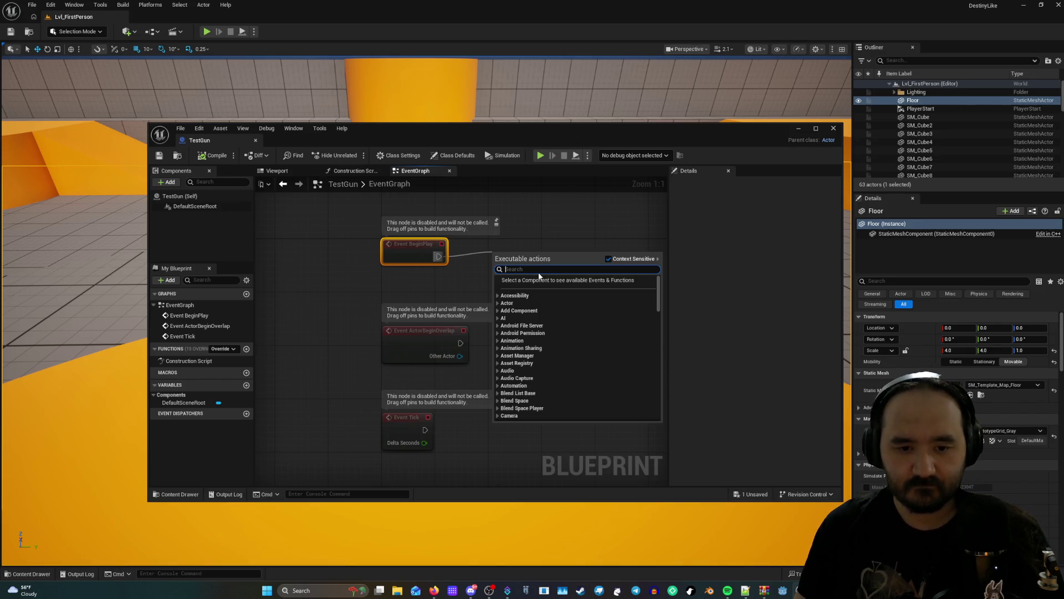
type("v")
key("BackSpace")
type("cre")
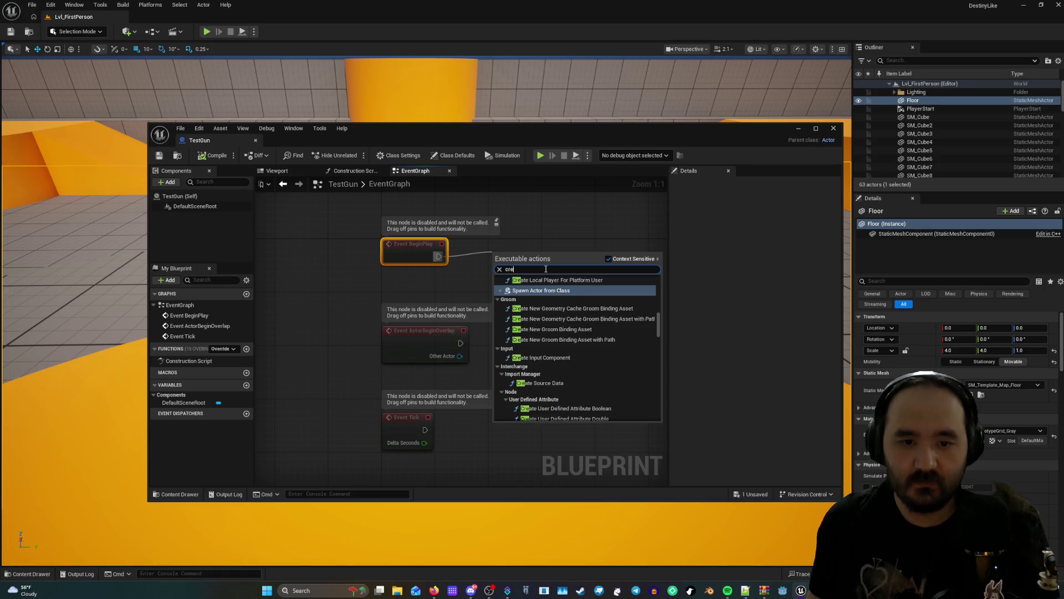
key("BackSpace")
key("BackSpace")
key("BackSpace")
type("spaw")
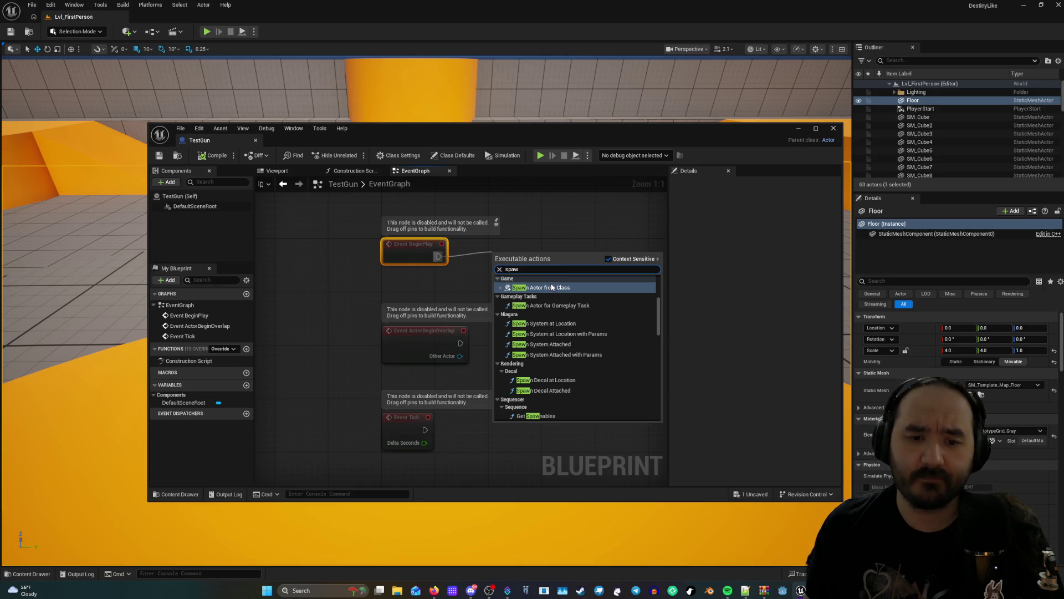
Pick Spawn Actor from Class from the search results to wire it to BeginPlay.
scroll(576, 355, "down", 10)
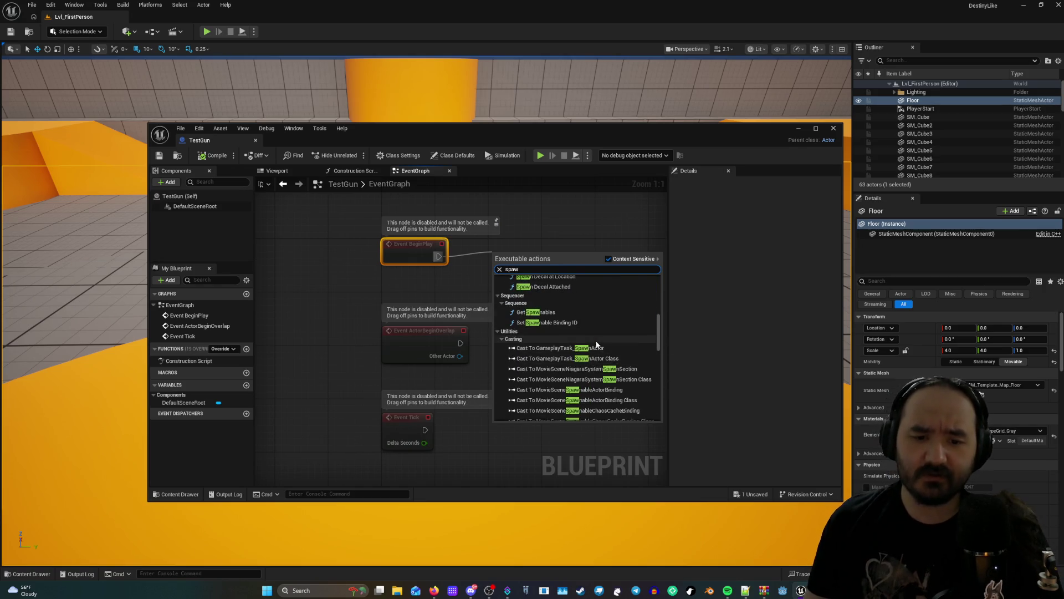
scroll(604, 343, "up", 10)
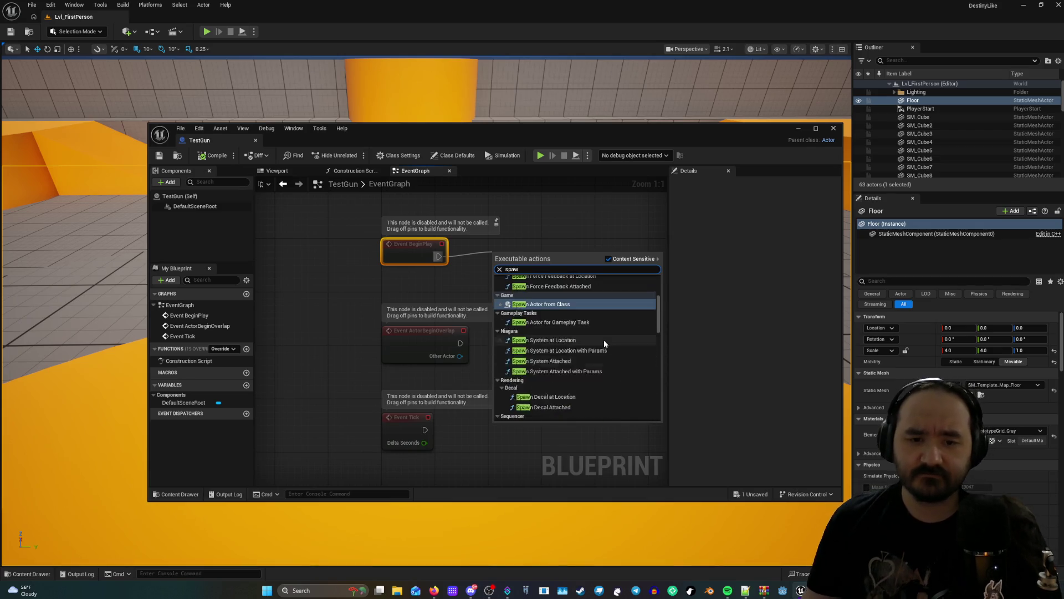
scroll(571, 338, "up", 2)
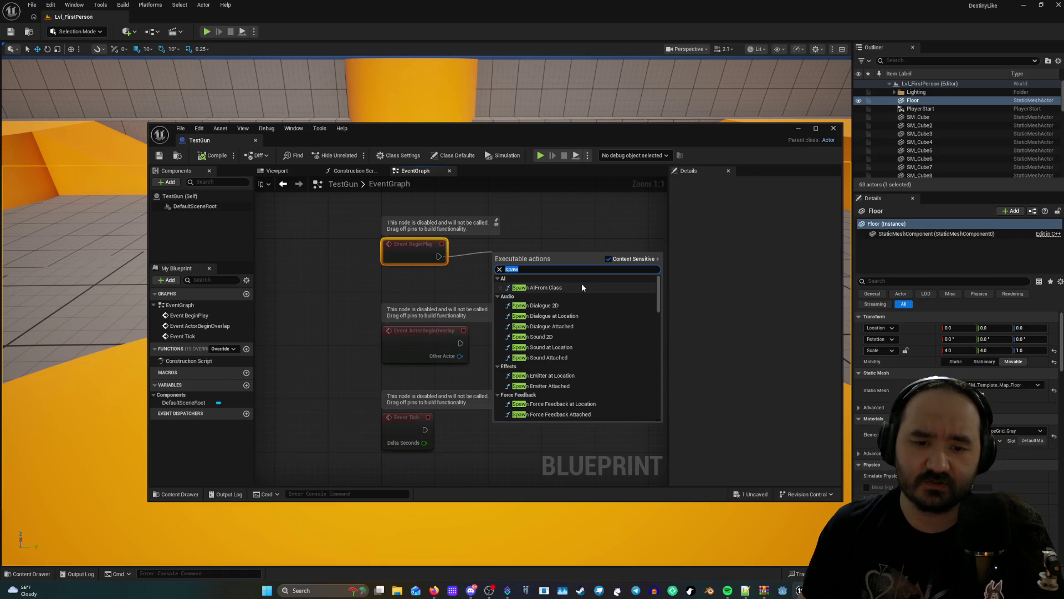
scroll(555, 364, "down", 3)
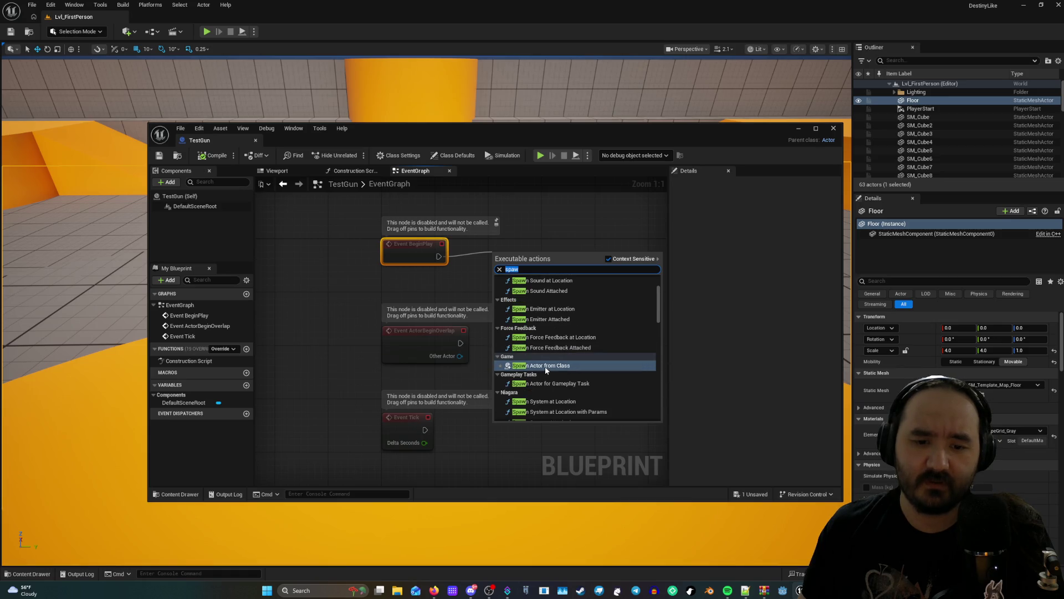
scroll(556, 367, "down", 2)
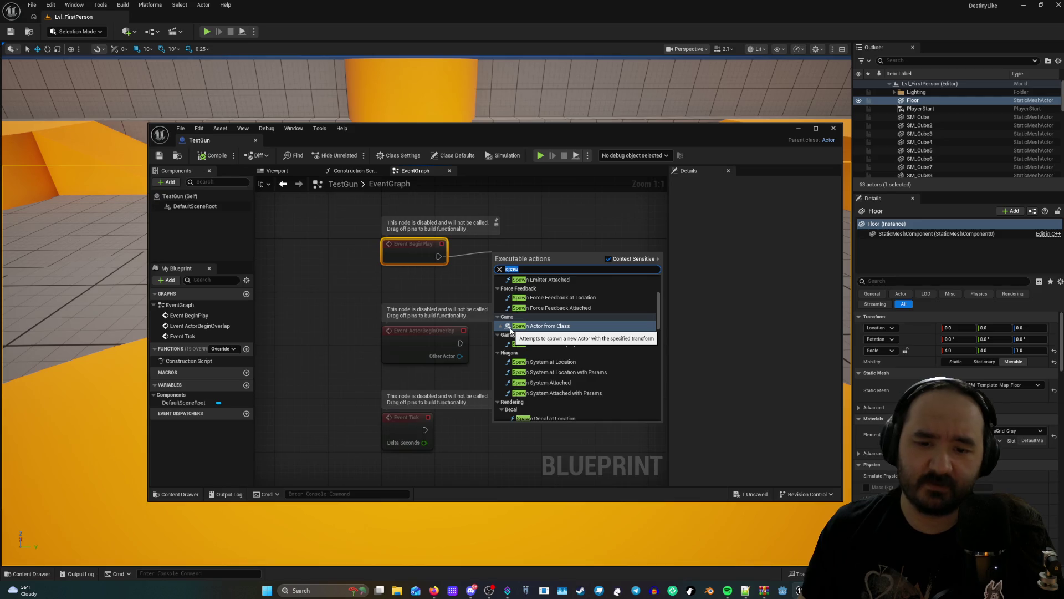
left_click(510, 327)
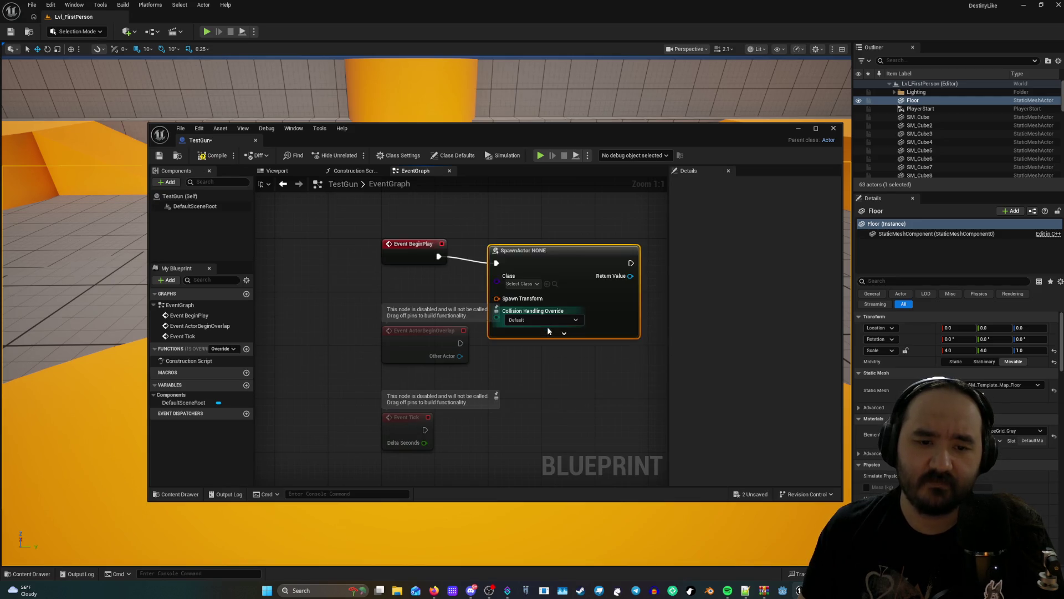
left_click_drag(555, 255, 563, 215)
left_click(541, 245)
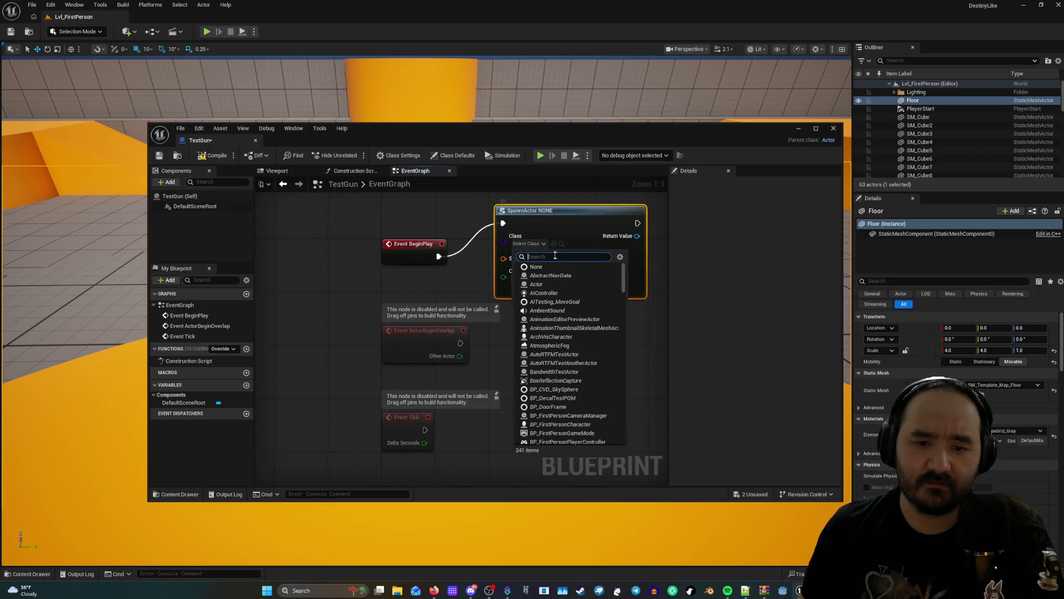
scroll(561, 337, "down", 4)
scroll(570, 330, "down", 6)
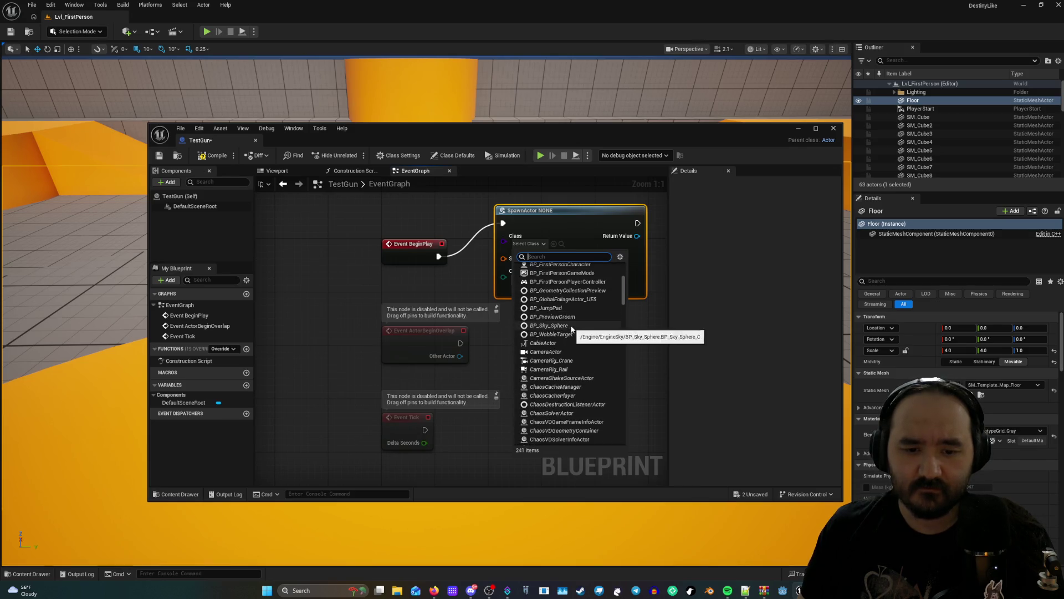
scroll(549, 340, "down", 6)
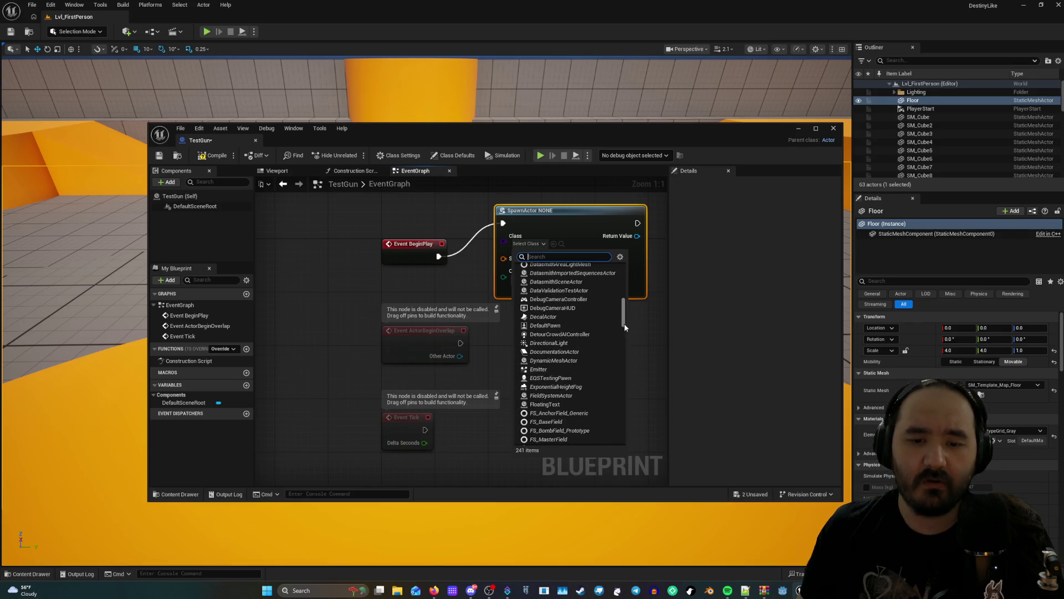
scroll(624, 323, "down", 9)
left_click_drag(623, 285, 631, 238)
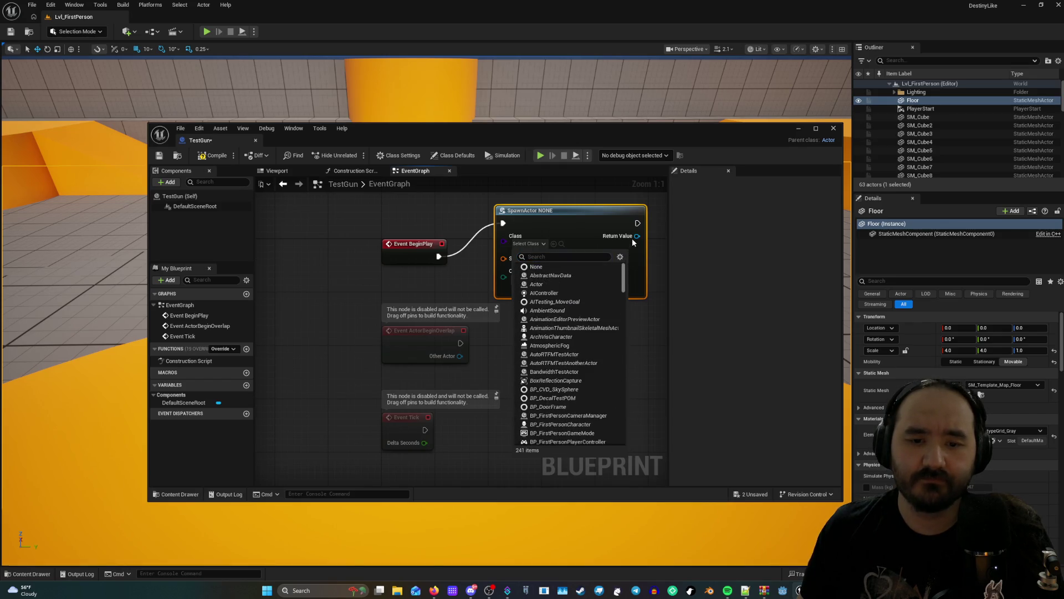
left_click(582, 230)
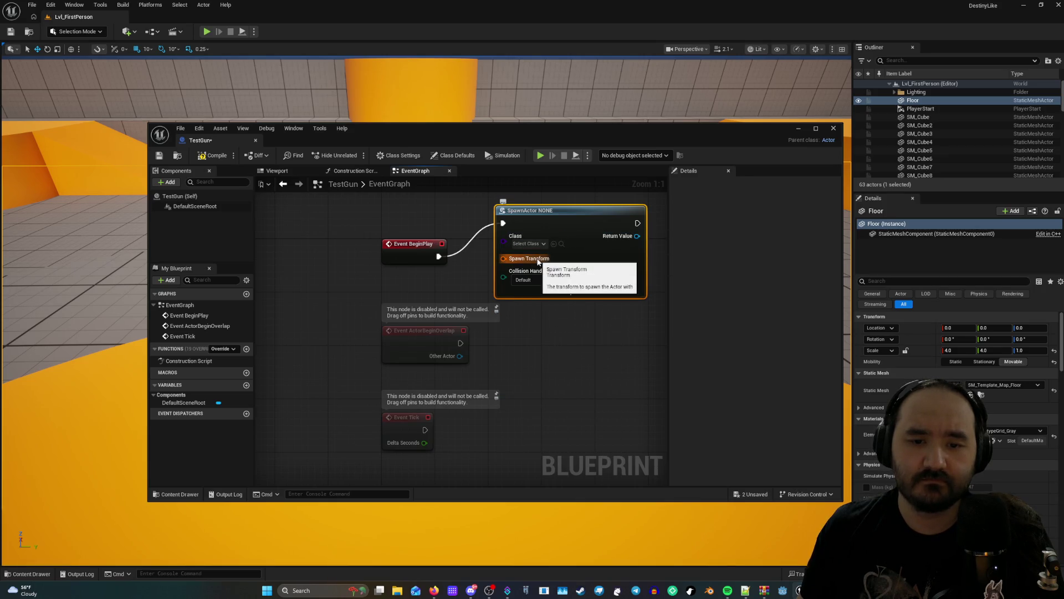
mouse_move(524, 258)
left_mouse_down()
mouse_move(518, 272)
mouse_move(452, 276)
mouse_move(538, 280)
mouse_move(543, 295)
mouse_move(660, 349)
mouse_move(608, 282)
mouse_move(397, 283)
left_mouse_up()
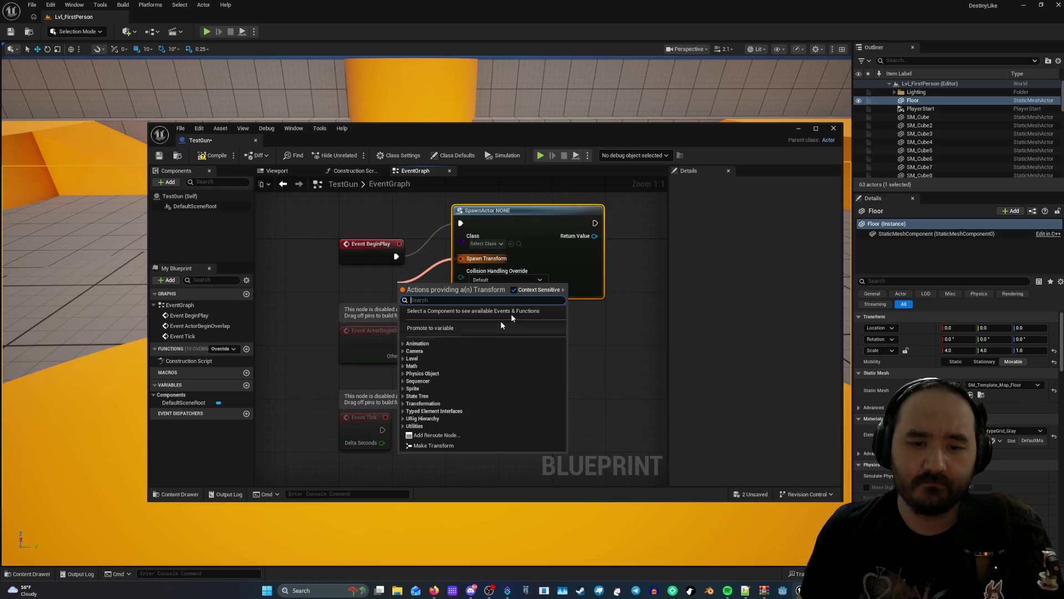
left_click(608, 295)
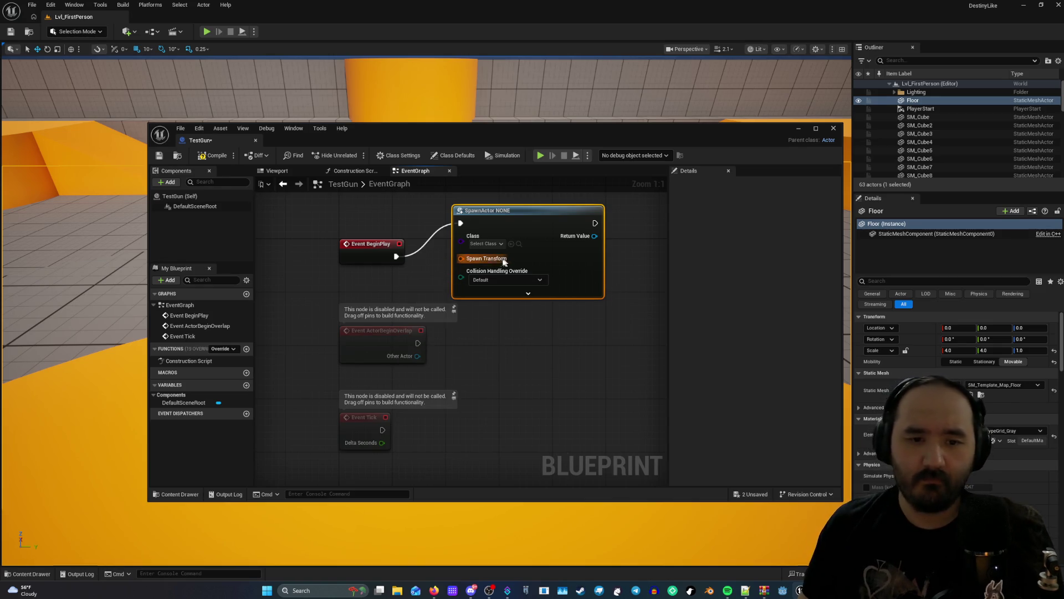
left_click(508, 283)
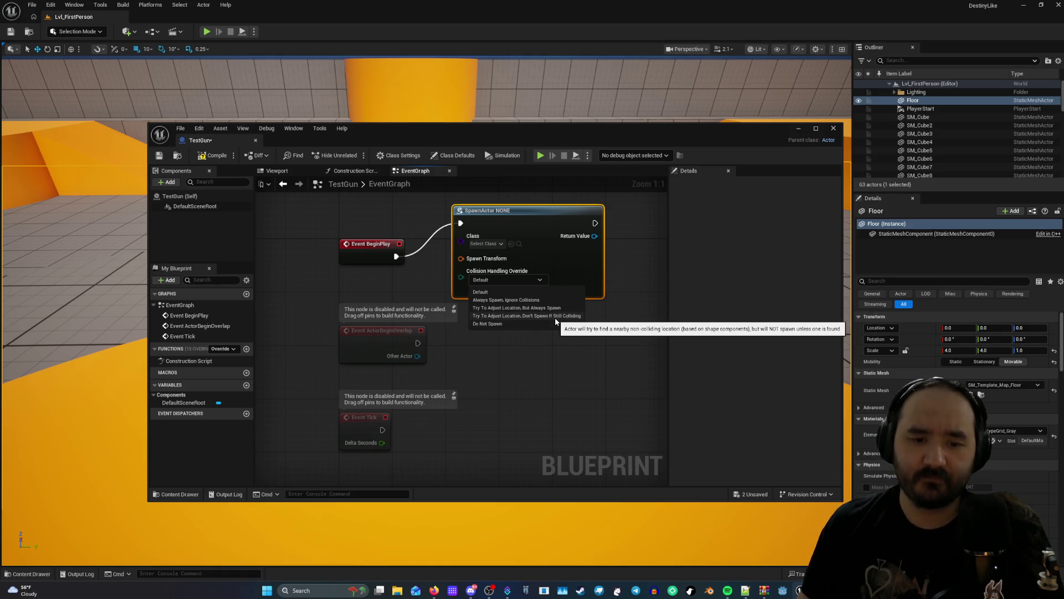
left_click(570, 291)
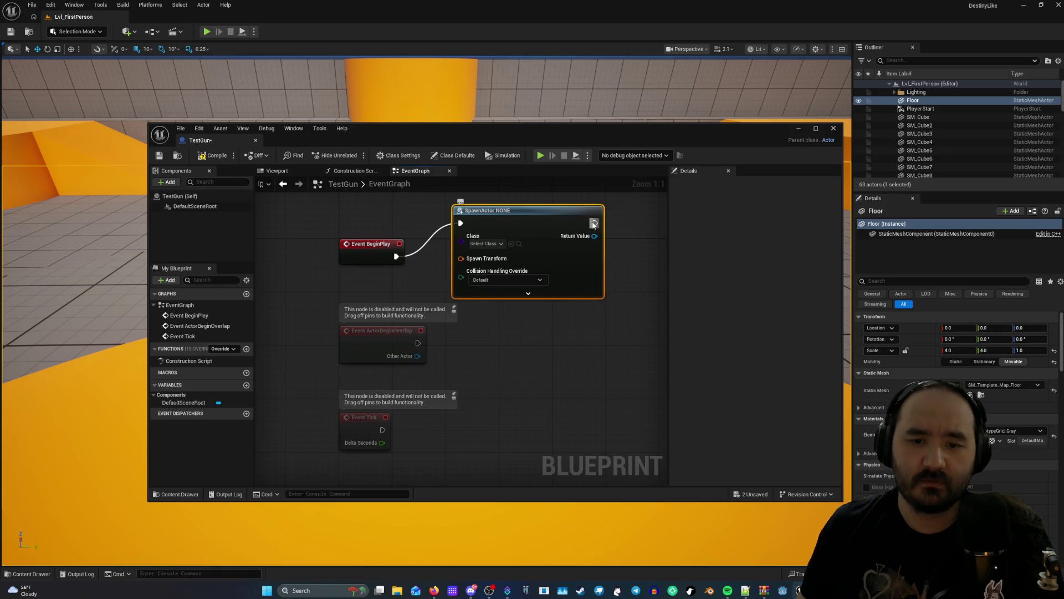
scroll(590, 354, "down", 4)
scroll(573, 374, "up", 1)
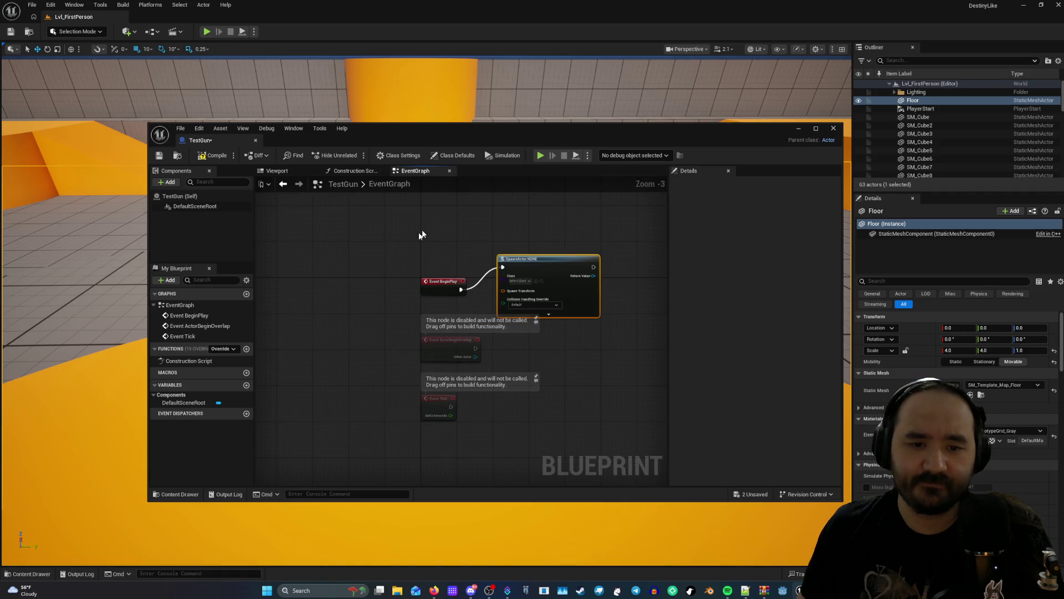
scroll(413, 244, "up", 2)
mouse_move(411, 268)
left_mouse_down()
mouse_move(387, 217)
mouse_move(362, 261)
left_mouse_up()
right_click(370, 247)
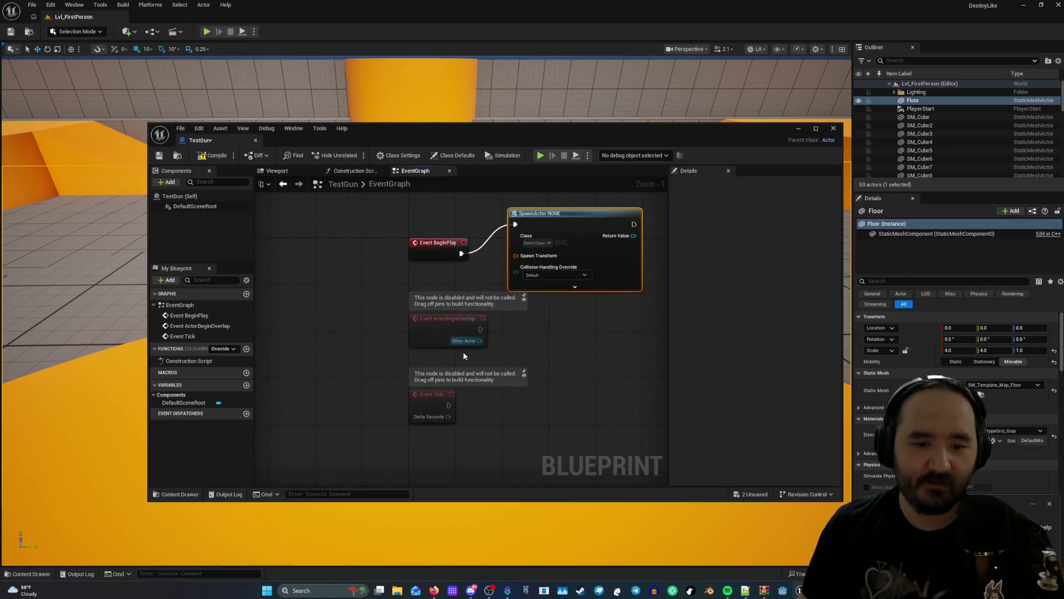
left_click_drag(350, 344, 332, 303)
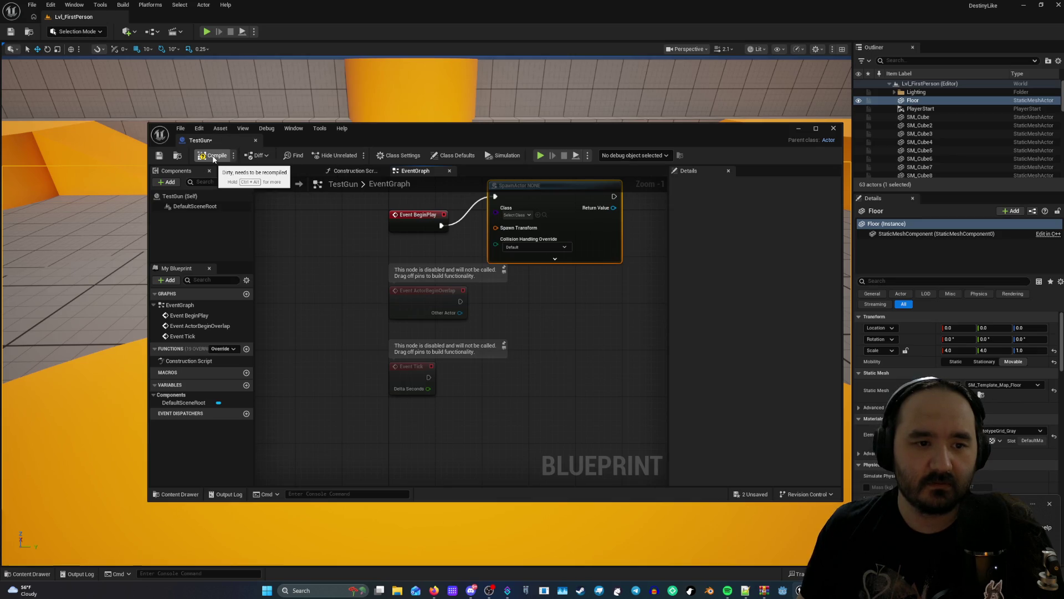
Zoom out over the TestGun event graph, then close the EventGraph tab.
mouse_move(337, 235)
left_mouse_down()
mouse_move(361, 302)
mouse_move(356, 444)
mouse_move(368, 295)
left_mouse_up()
scroll(369, 295, "down", 2)
scroll(369, 296, "down", 1)
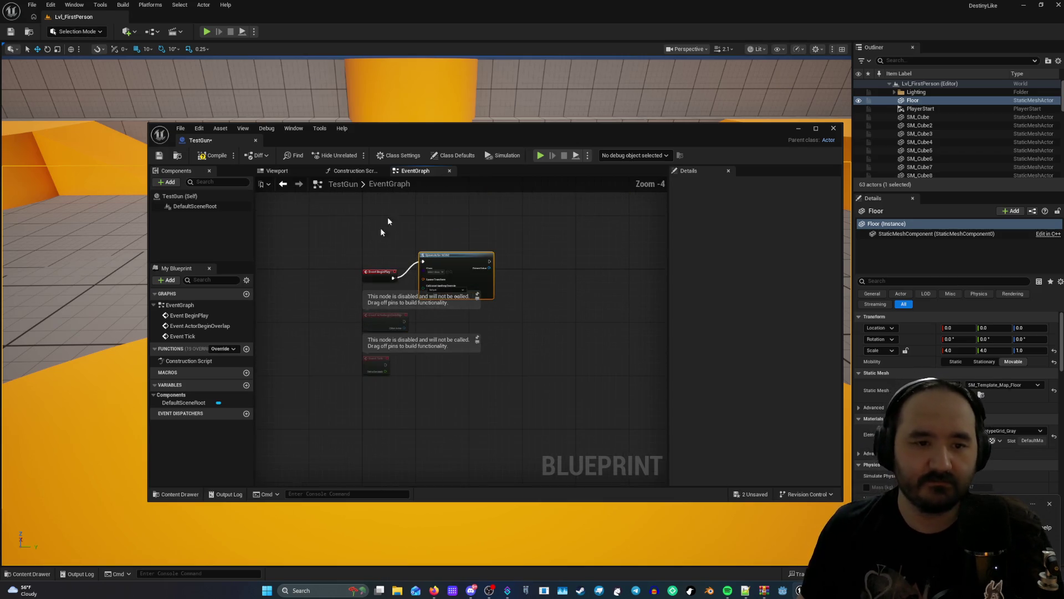
left_click(448, 171)
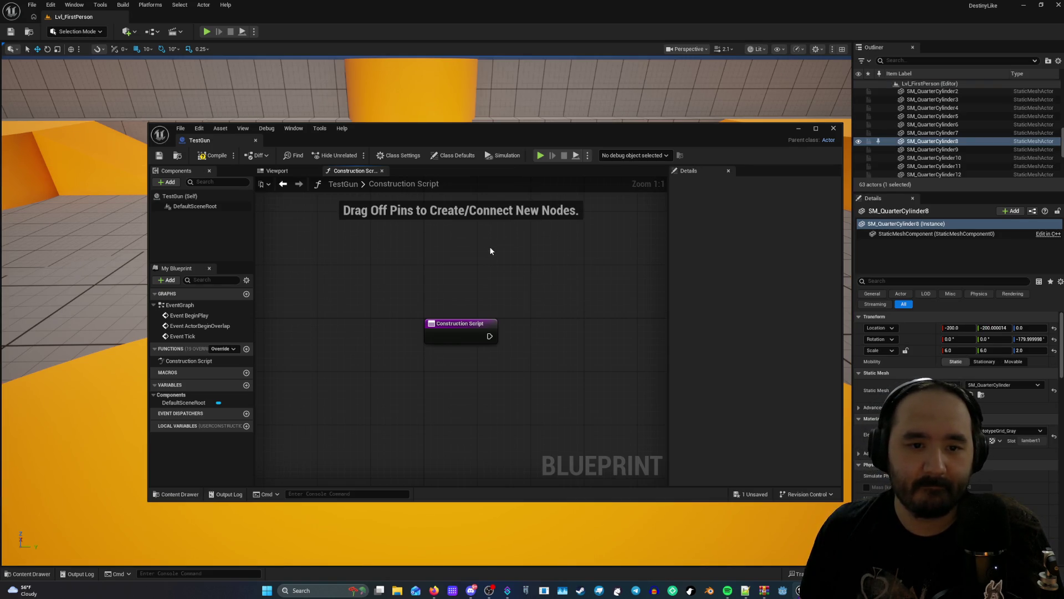
Reopen the EventGraph and Construction Script from the My Blueprint graph list.
left_click(188, 304)
double_click(196, 308)
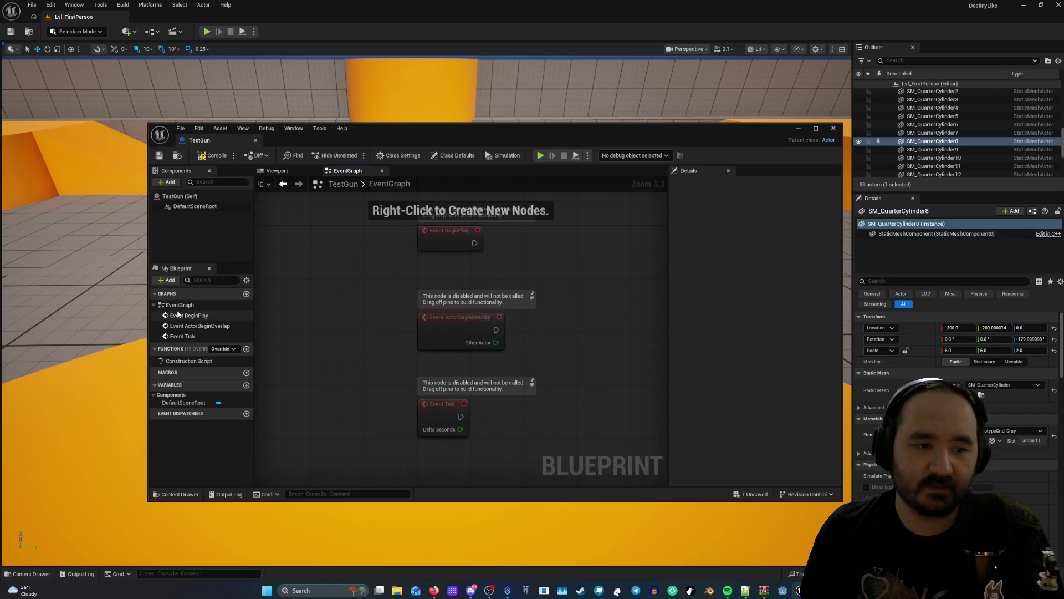
left_click(195, 362)
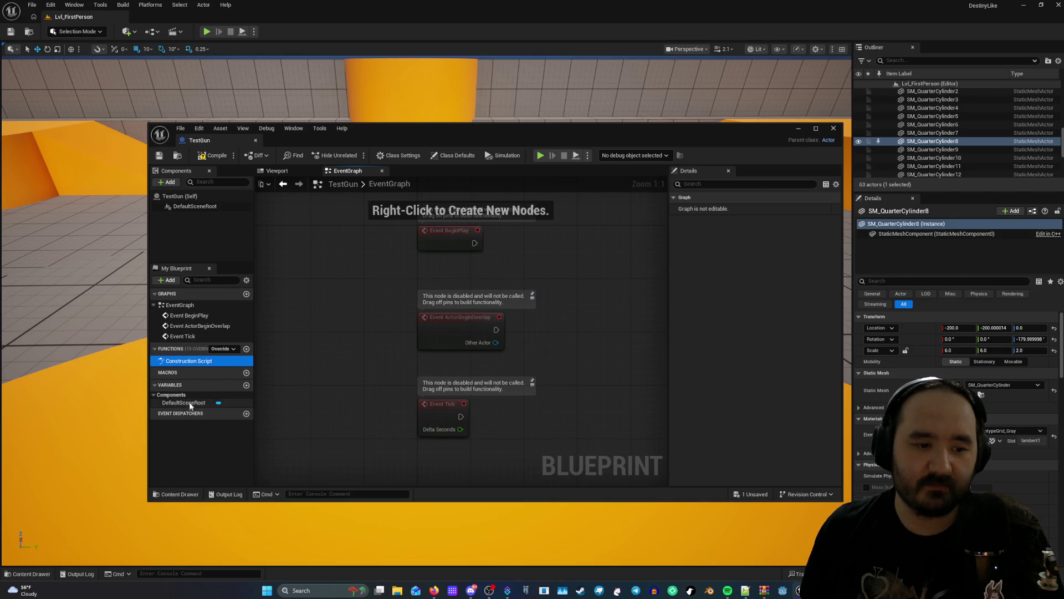
left_click(185, 402)
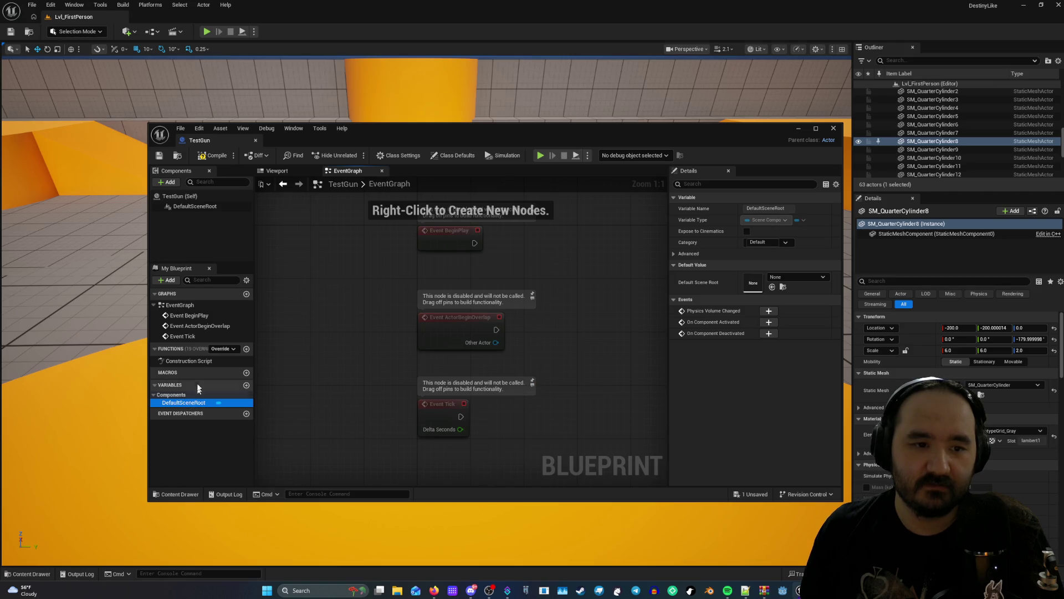
double_click(186, 361)
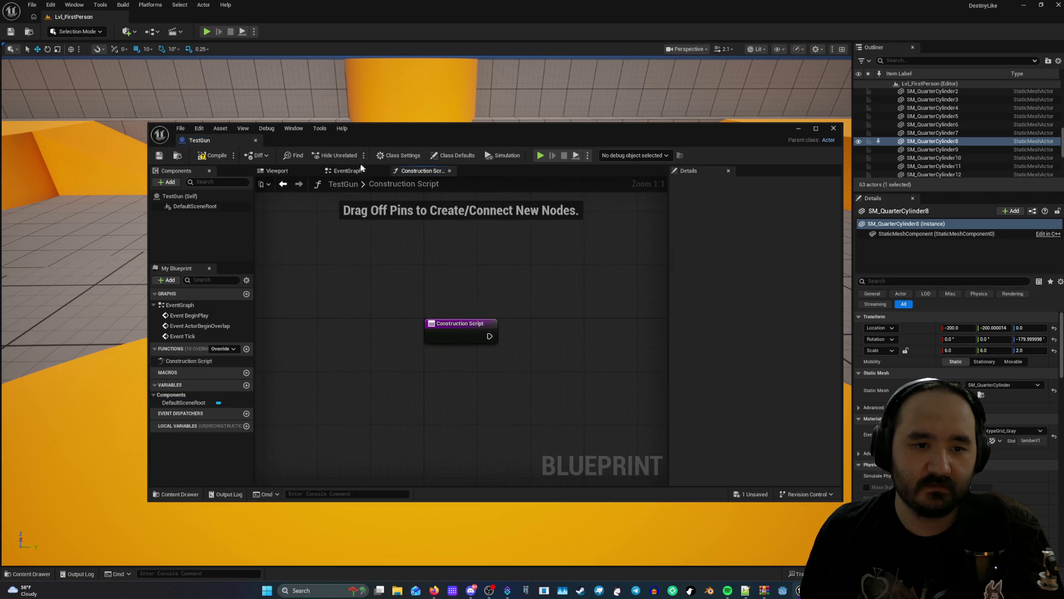
Reorder the EventGraph tab, bring it to the front and pan to its three event nodes.
left_click(348, 171)
left_click(277, 171)
mouse_move(349, 170)
left_mouse_down()
mouse_move(355, 189)
mouse_move(350, 176)
left_mouse_up()
left_click(415, 171)
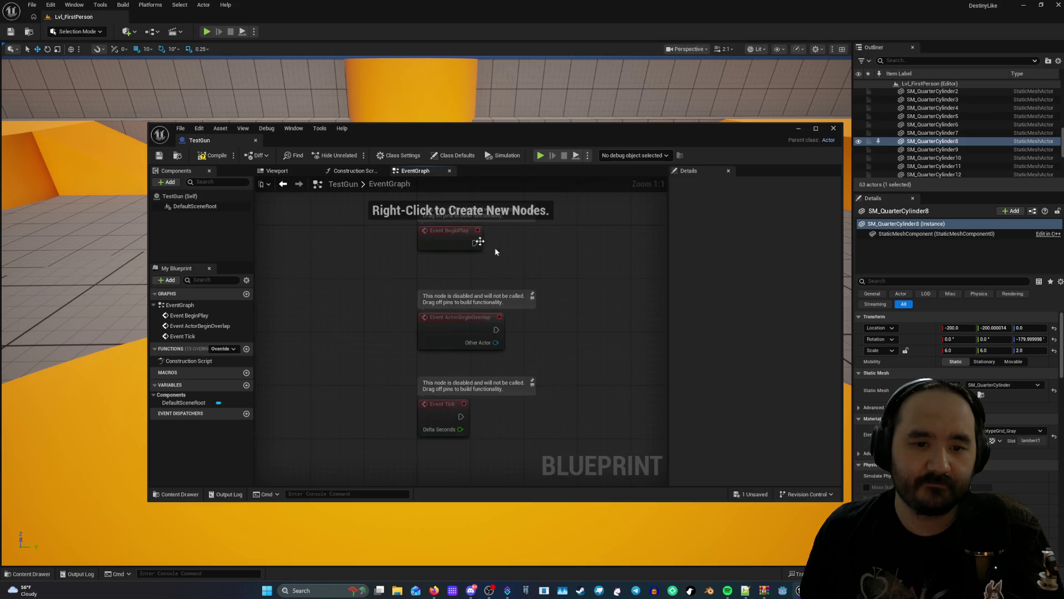
mouse_move(565, 335)
left_mouse_down()
mouse_move(510, 333)
mouse_move(515, 233)
left_mouse_up()
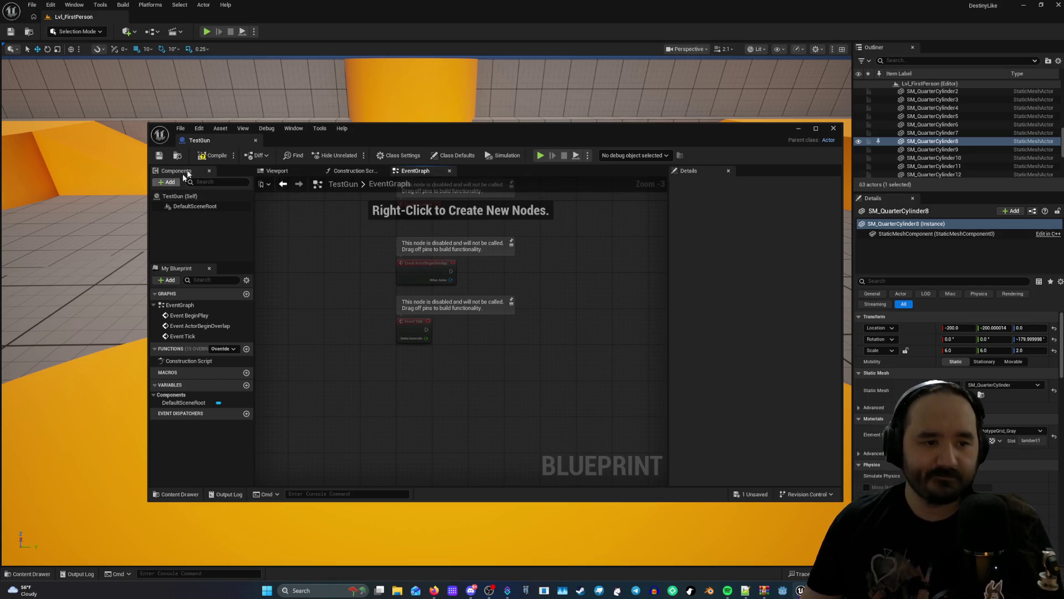
Minimize the TestGun editor and open BP_FirstPersonCharacter from FirstPerson/Blueprints in the Content Drawer.
left_click(227, 130)
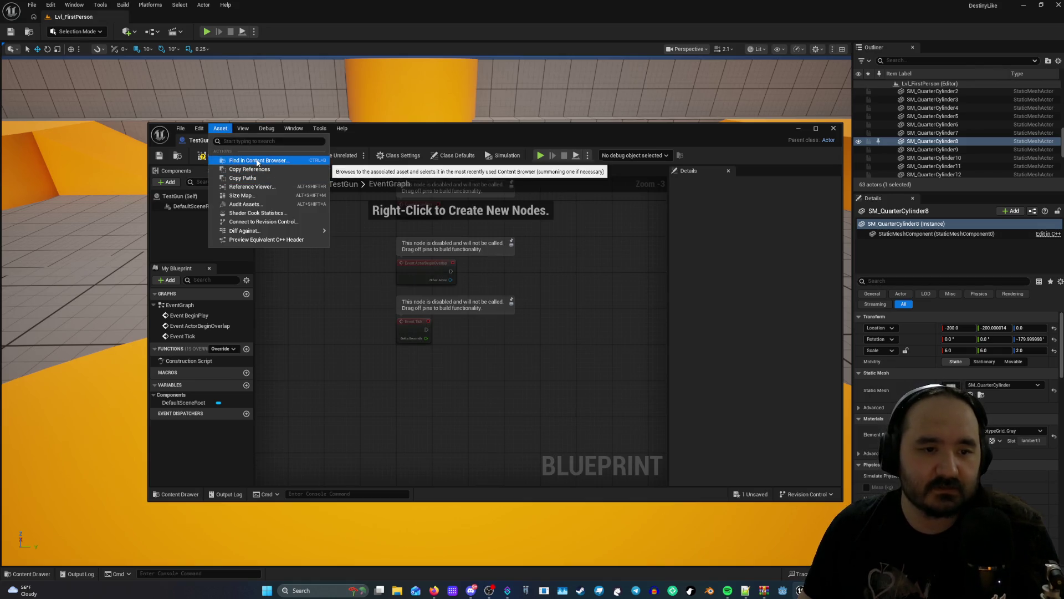
left_click(360, 140)
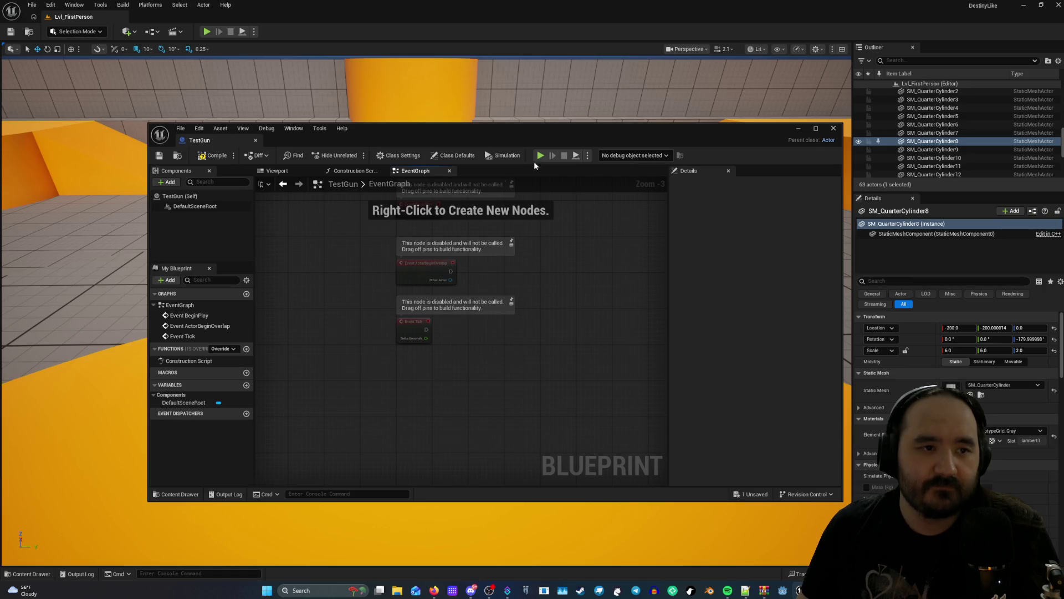
left_click(796, 129)
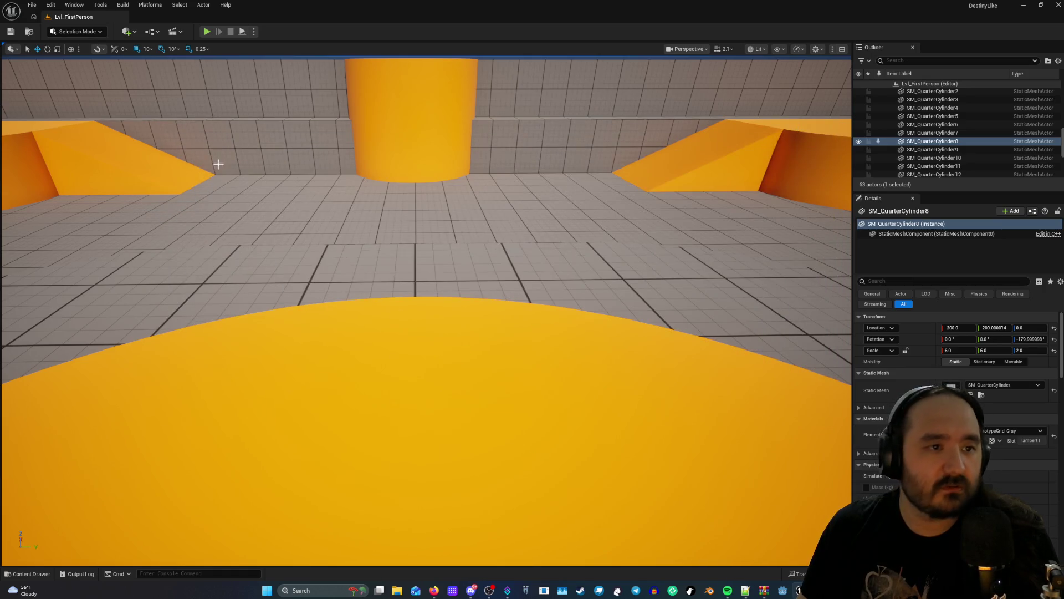
left_click(31, 574)
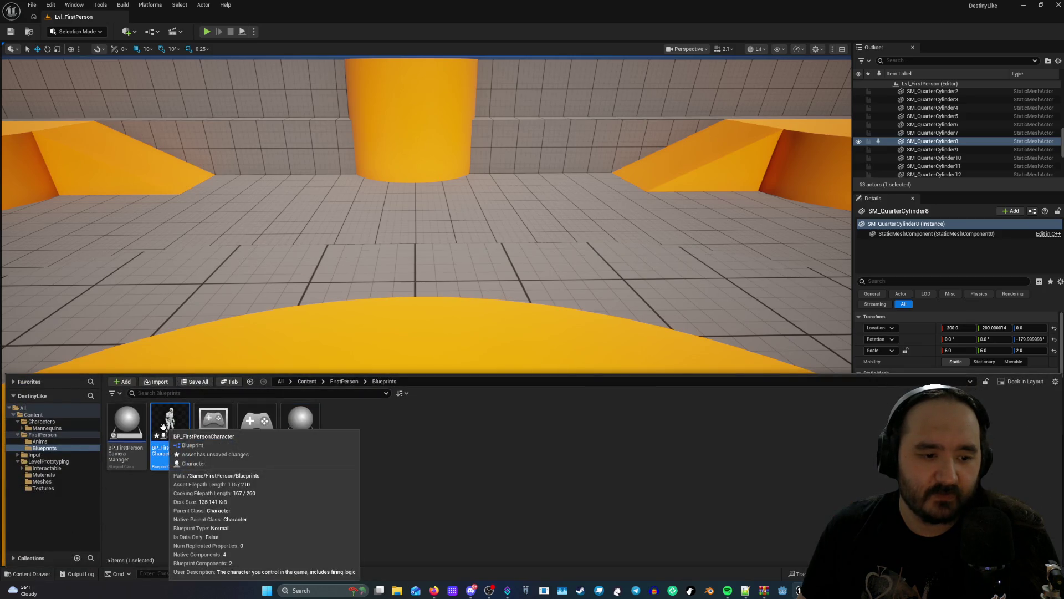
double_click(164, 427)
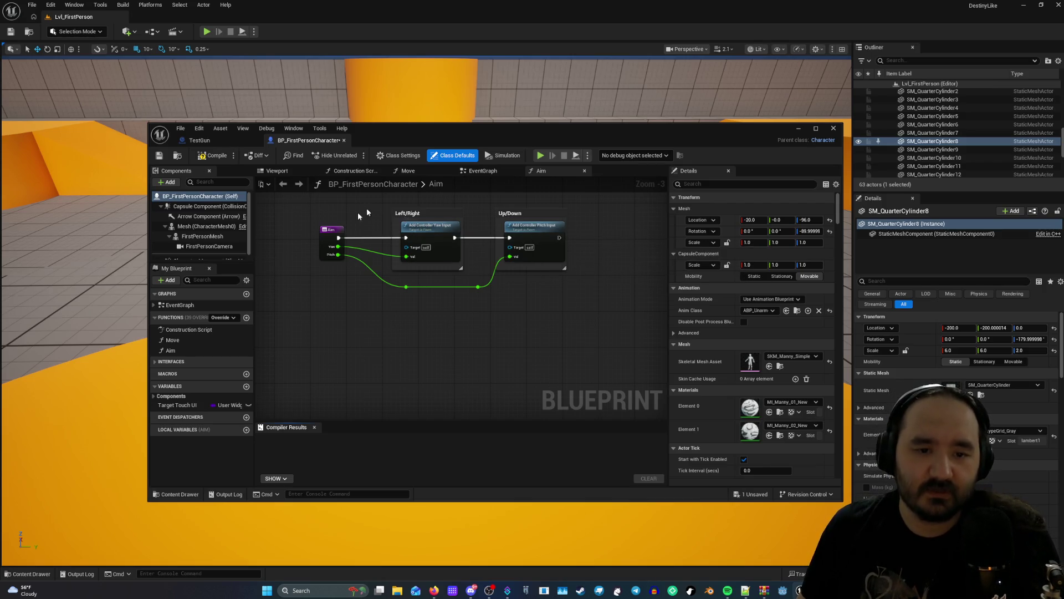
Browse the character's Move, Construction Script, EventGraph input nodes and 3D Viewport, then return to TestGun.
left_click(412, 170)
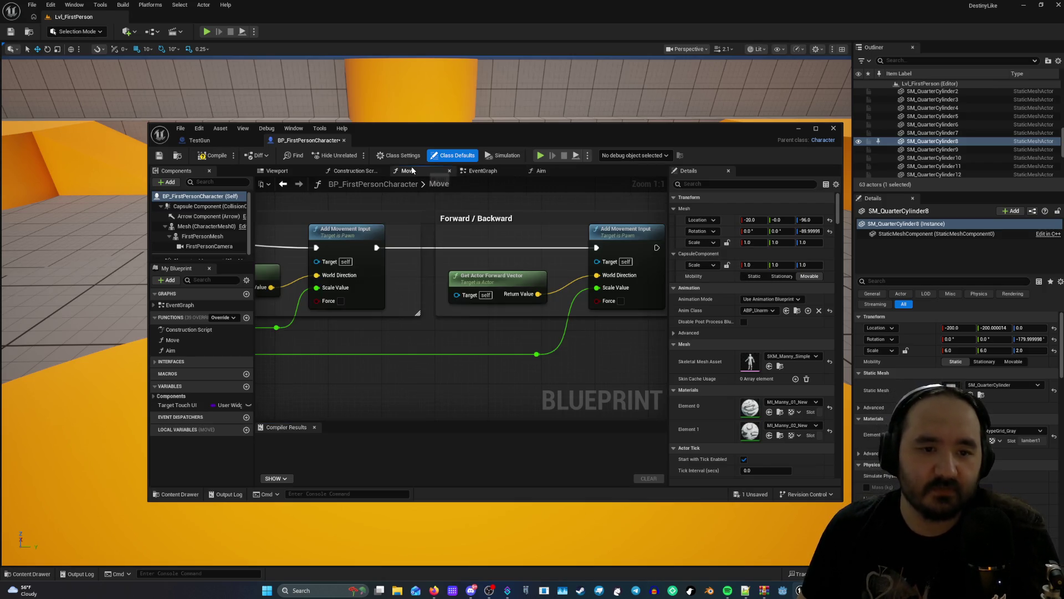
left_click(358, 172)
left_click(482, 170)
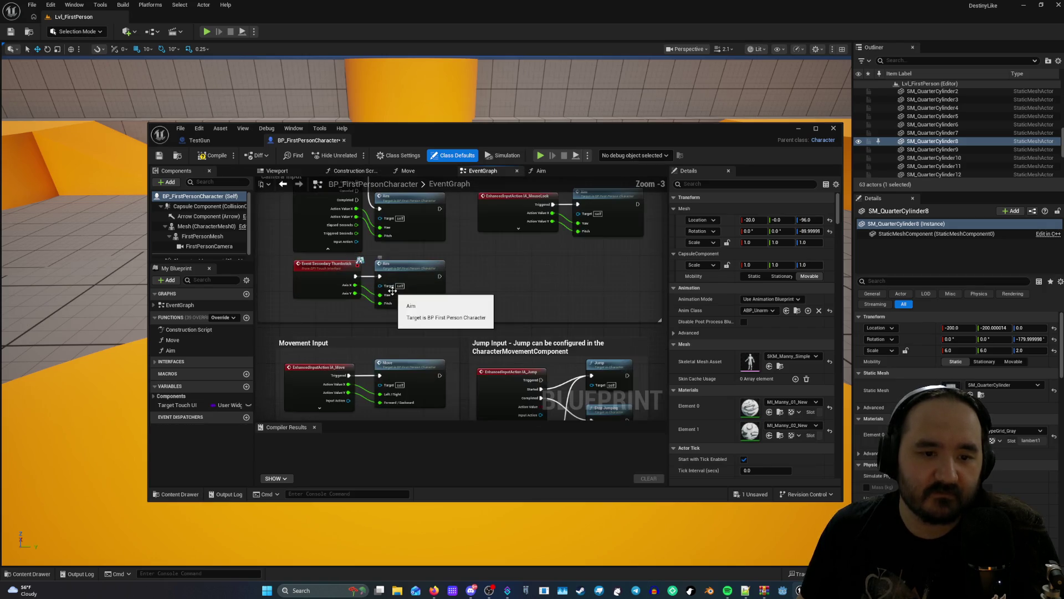
left_click_drag(479, 276, 470, 382)
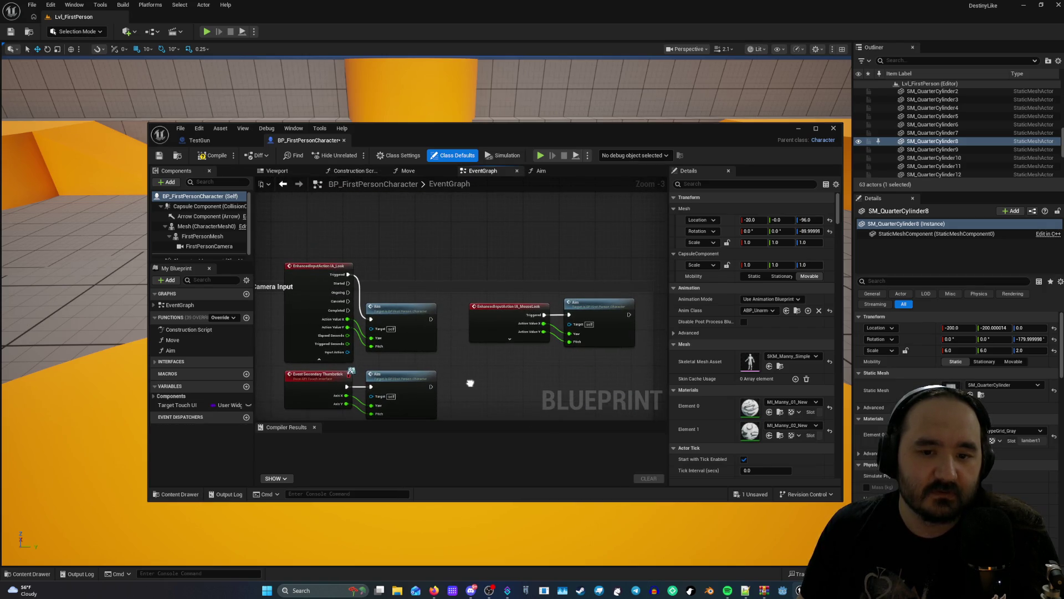
mouse_move(470, 382)
left_mouse_down()
mouse_move(449, 222)
mouse_move(463, 200)
mouse_move(535, 218)
left_mouse_up()
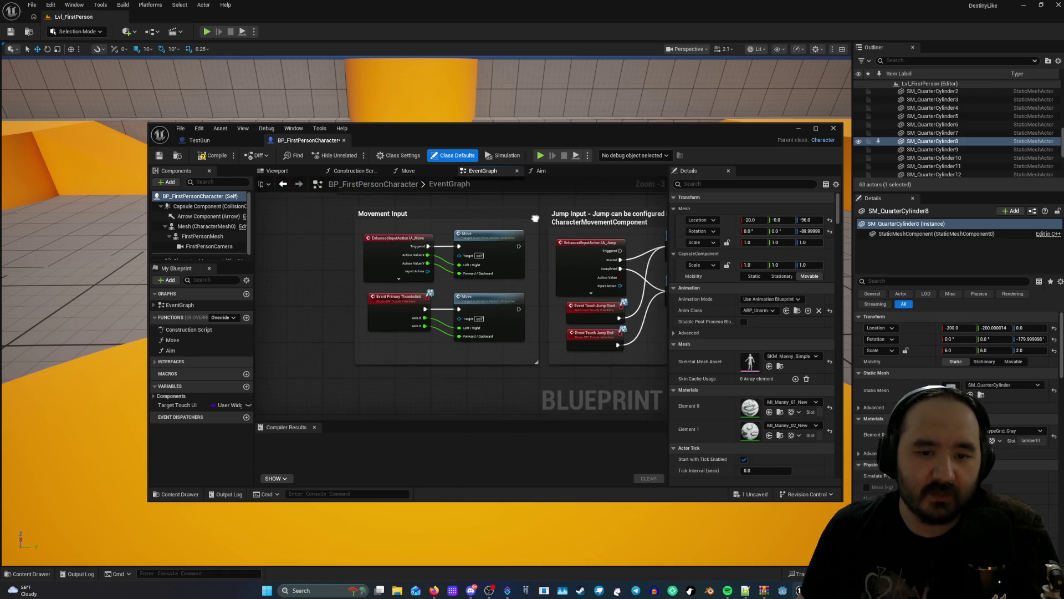
mouse_move(436, 212)
left_mouse_down()
mouse_move(481, 245)
mouse_move(385, 203)
mouse_move(276, 210)
mouse_move(324, 271)
mouse_move(412, 351)
mouse_move(323, 324)
mouse_move(348, 218)
left_mouse_up()
left_click(283, 173)
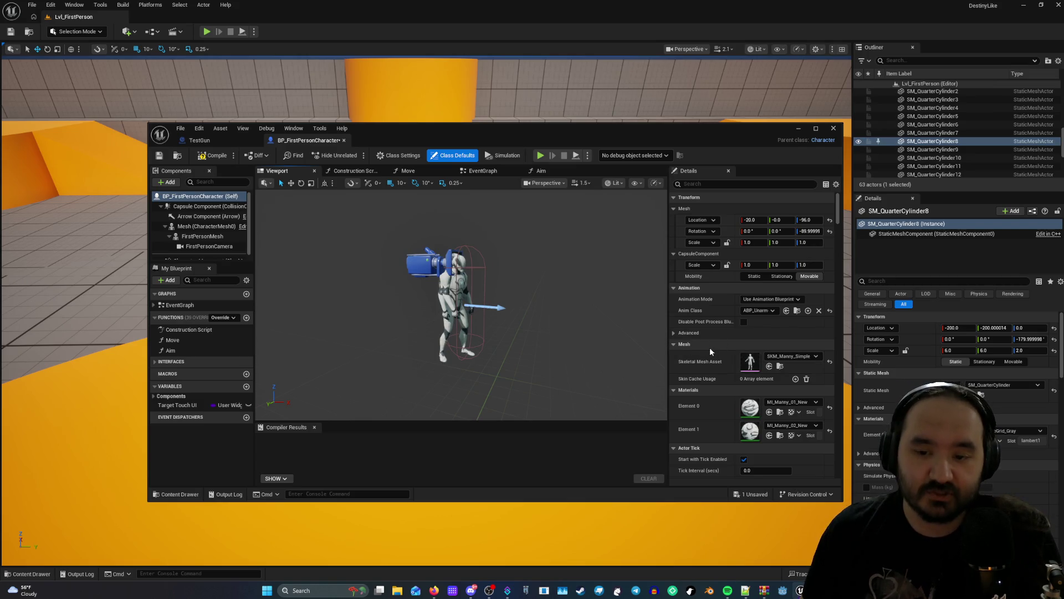
left_click(211, 139)
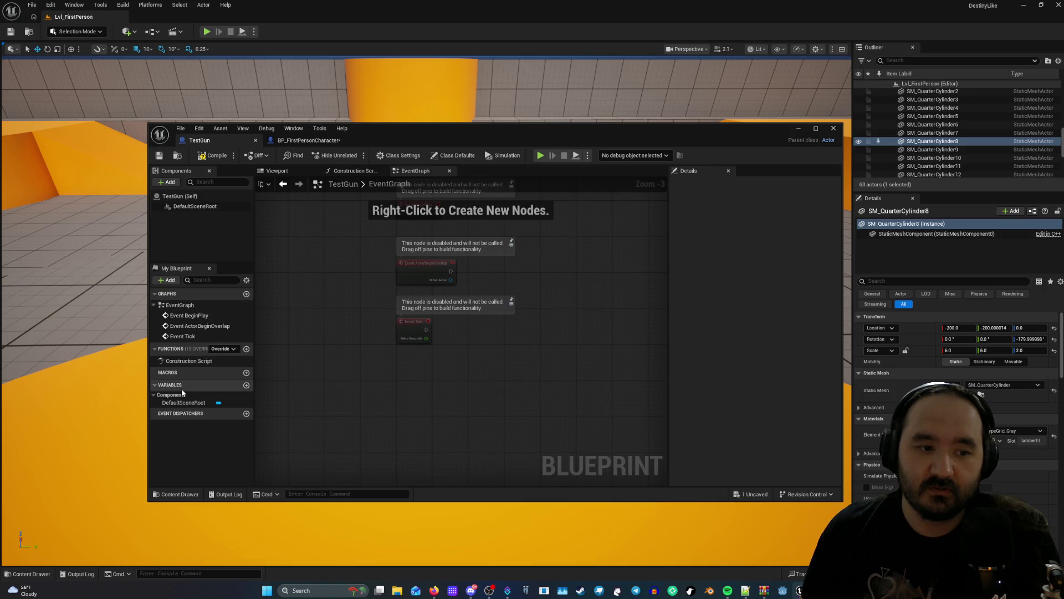
Inspect TestGun's EventGraph and DefaultSceneRoot entries in My Blueprint.
left_click(181, 305)
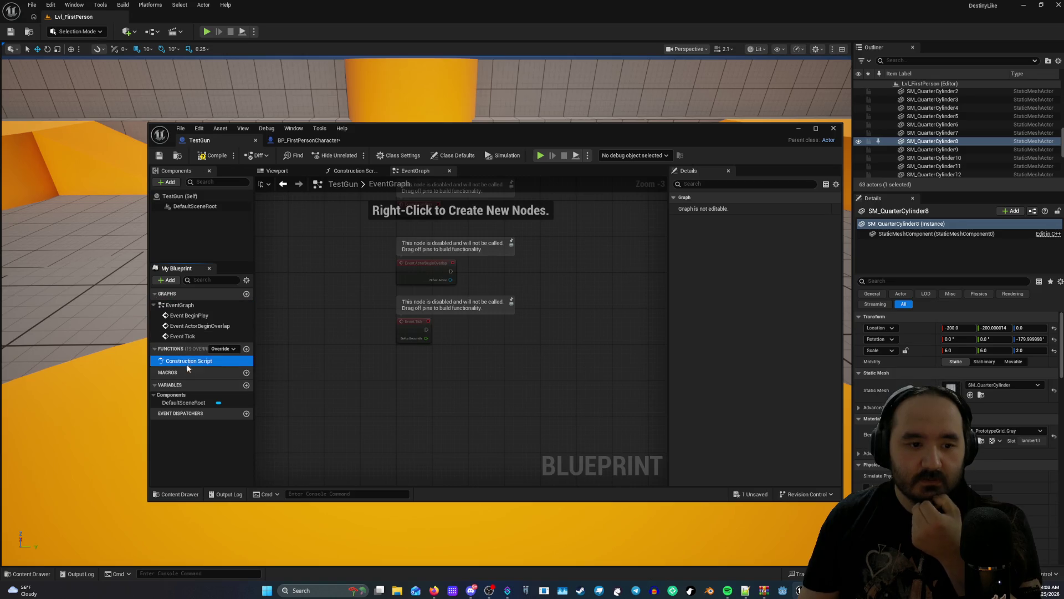
left_click(207, 395)
left_click(189, 403)
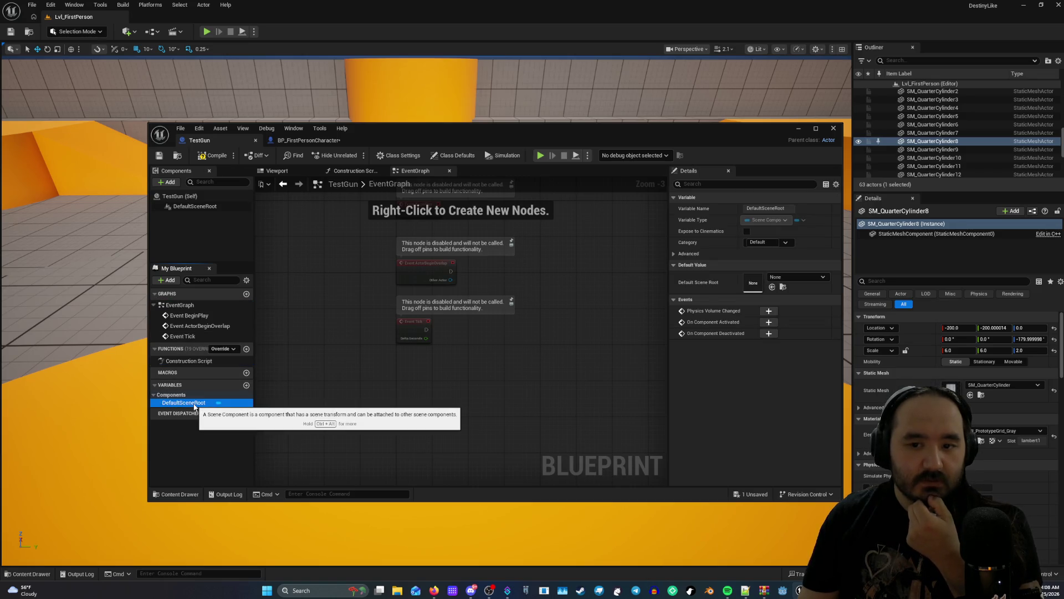
Review TestGun's Class Defaults in the Details panel, then switch to BP_FirstPersonCharacter.
left_click(179, 196)
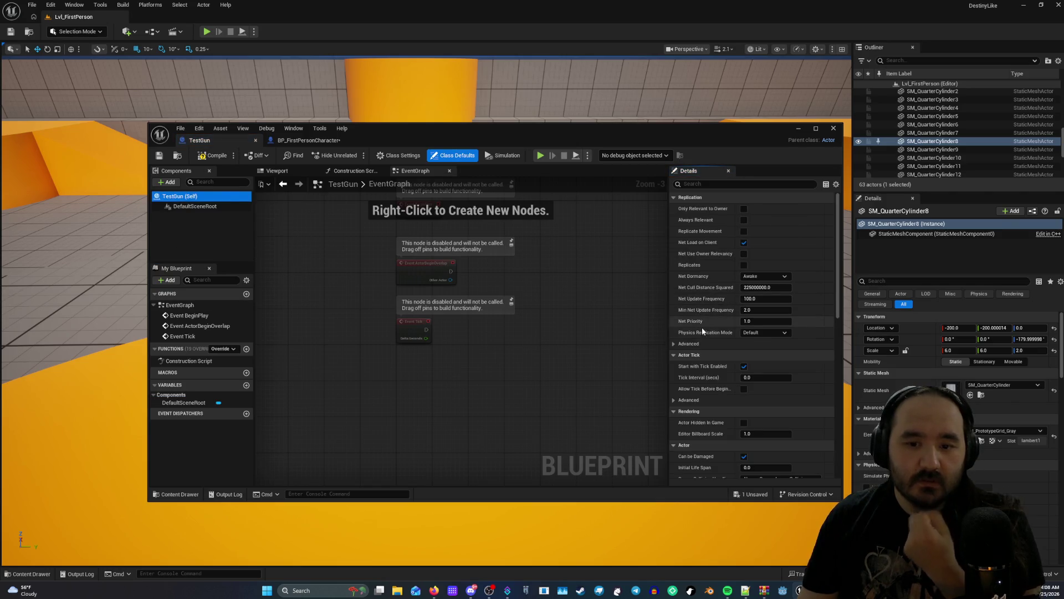
scroll(700, 350, "down", 6)
scroll(697, 366, "down", 8)
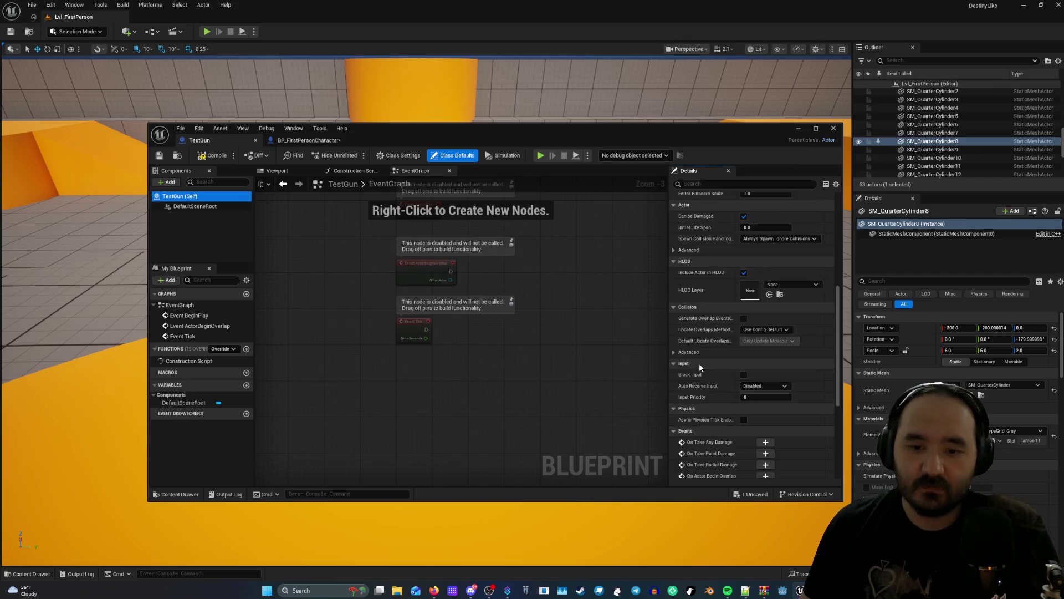
scroll(720, 430, "up", 10)
scroll(720, 430, "up", 2)
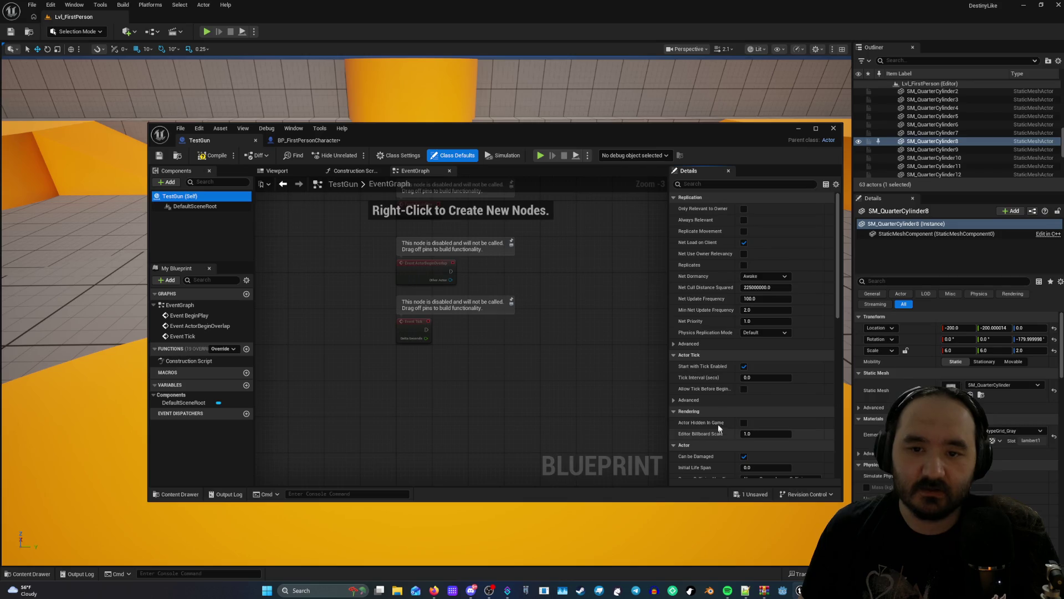
left_click(311, 141)
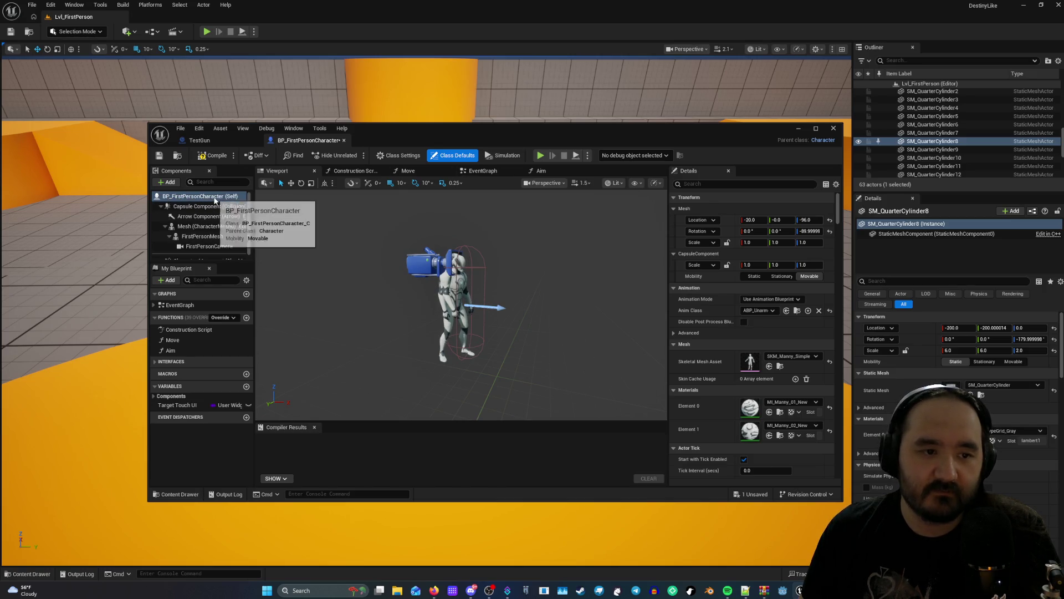
Flip between the TestGun and BP_FirstPersonCharacter tabs, ending on TestGun.
left_click(200, 141)
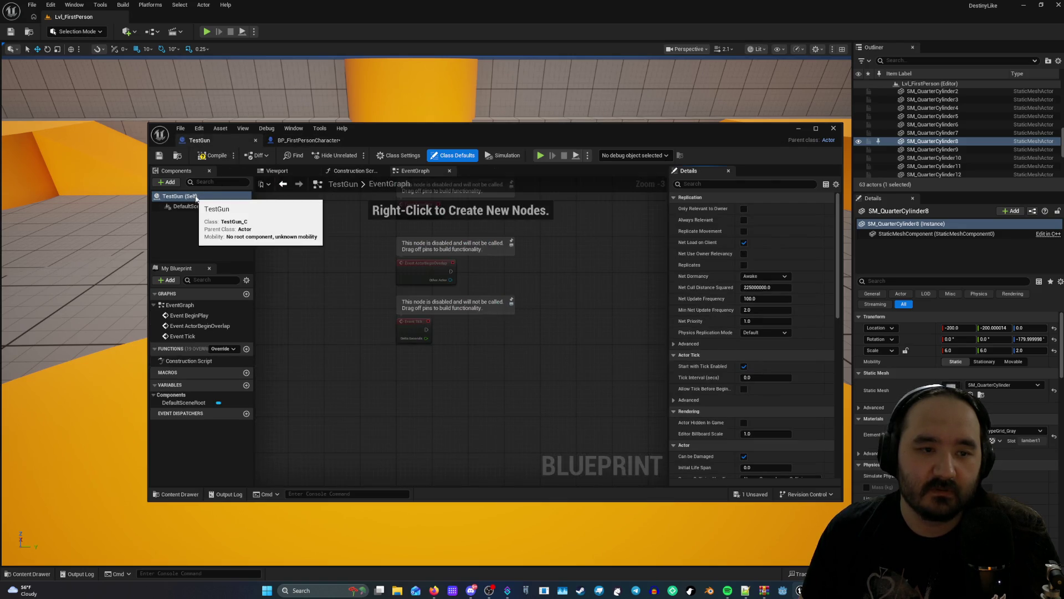
left_click(309, 140)
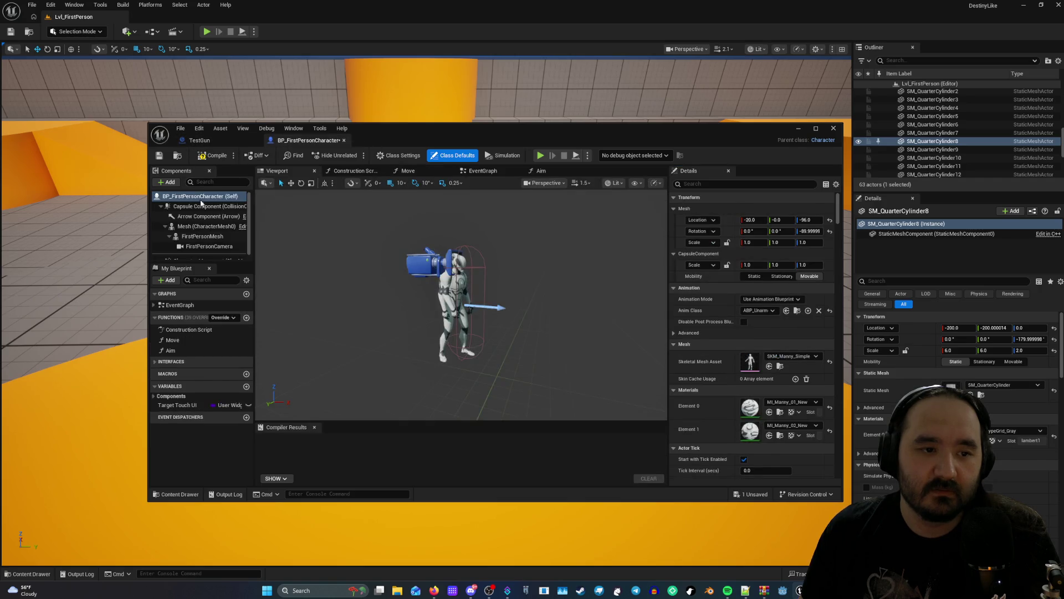
left_click(200, 141)
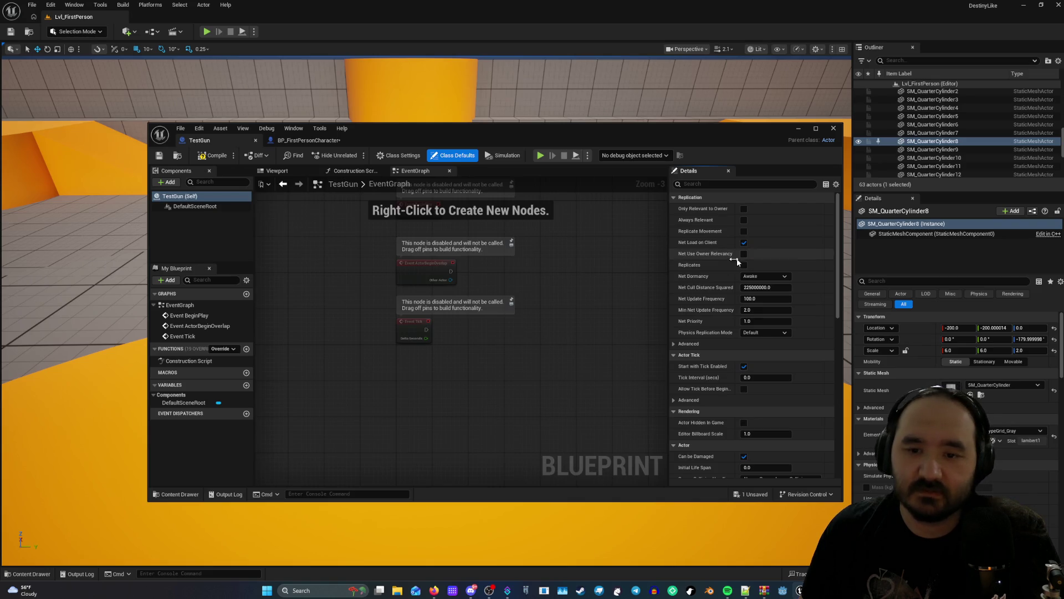
left_click(319, 142)
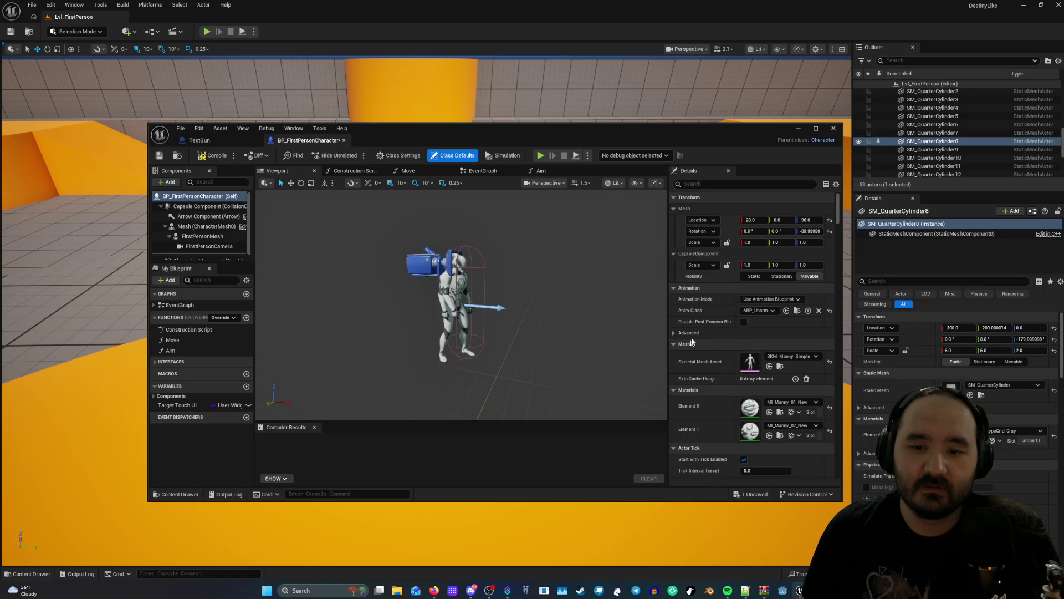
left_click(220, 138)
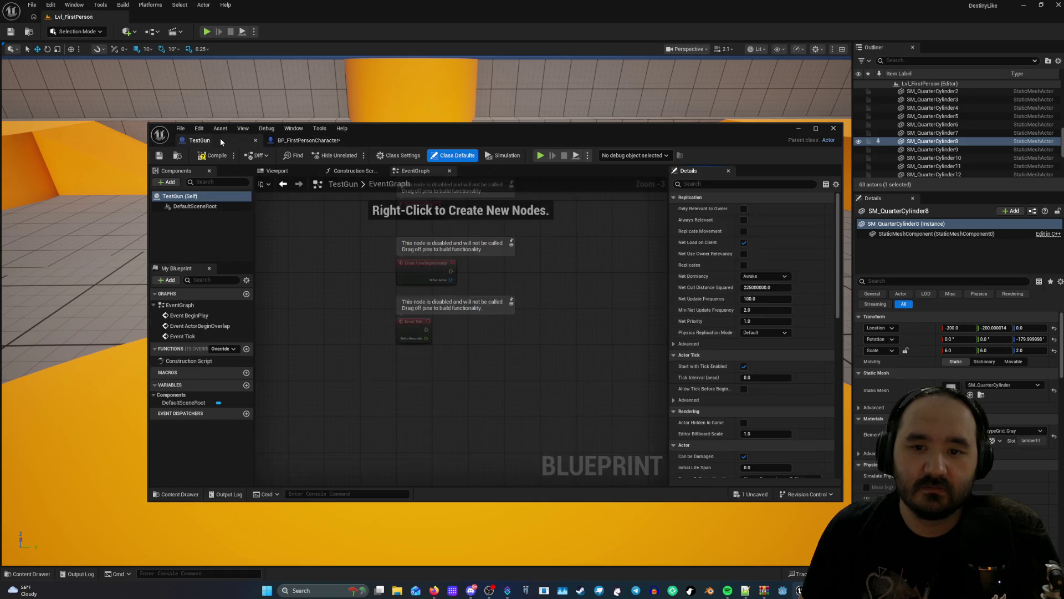
Expand the Actor section's advanced settings in TestGun's Class Defaults.
scroll(709, 284, "down", 5)
scroll(710, 284, "down", 3)
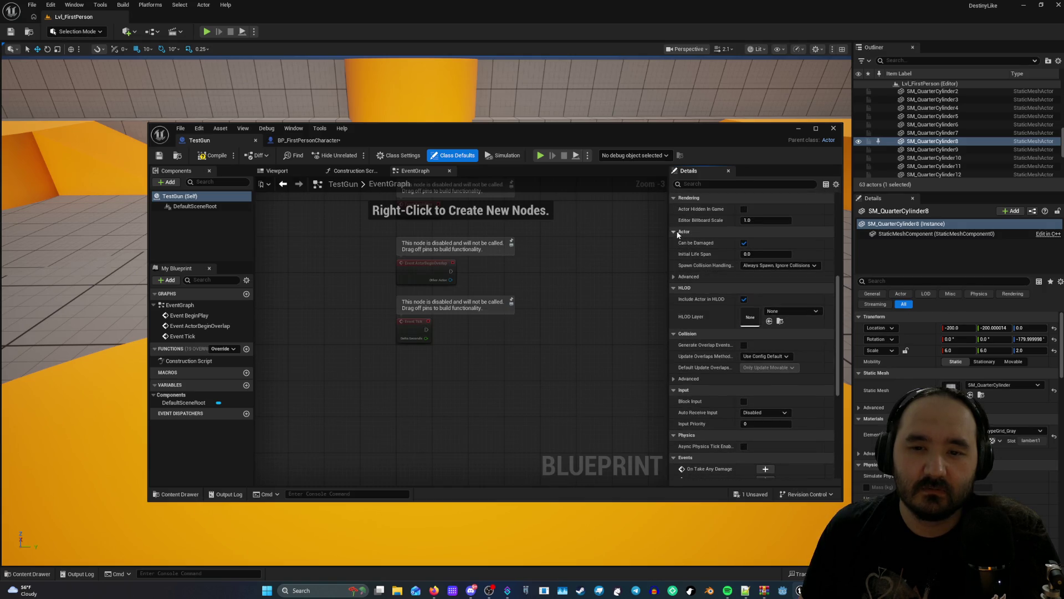
double_click(674, 232)
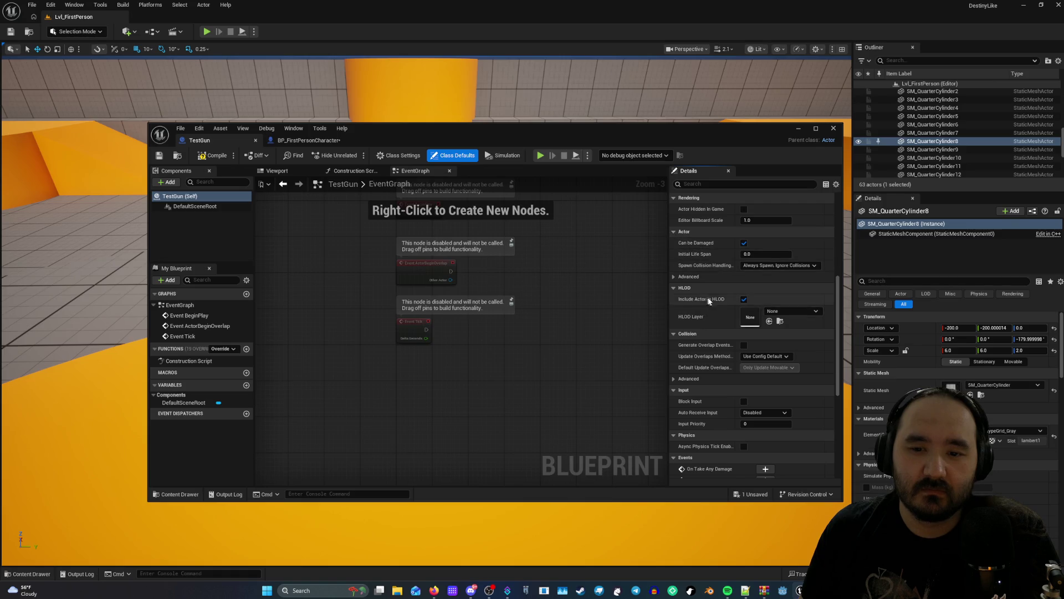
left_click(674, 277)
scroll(742, 308, "down", 10)
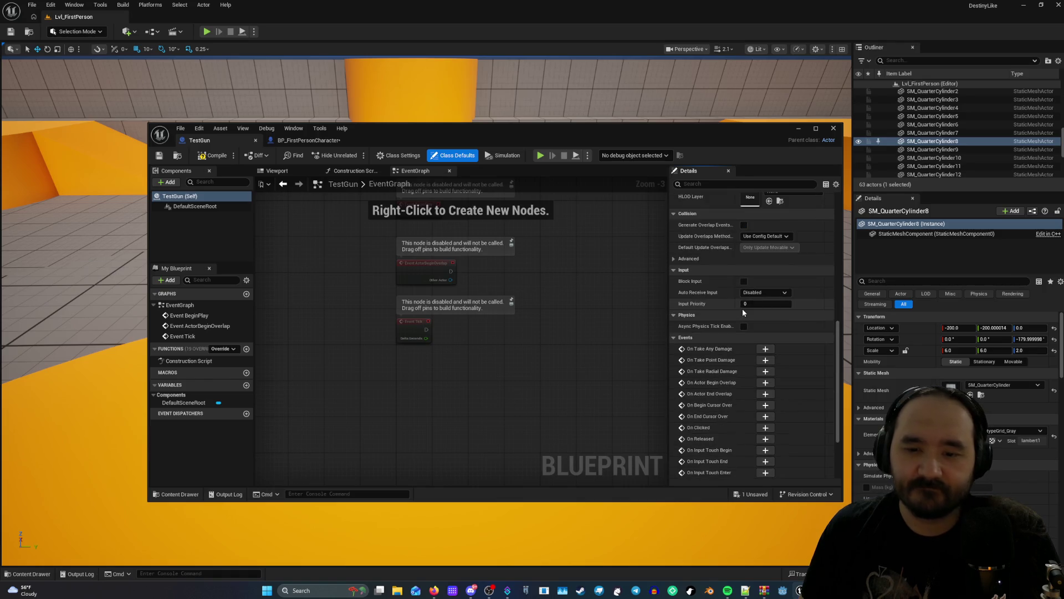
scroll(728, 284, "down", 1)
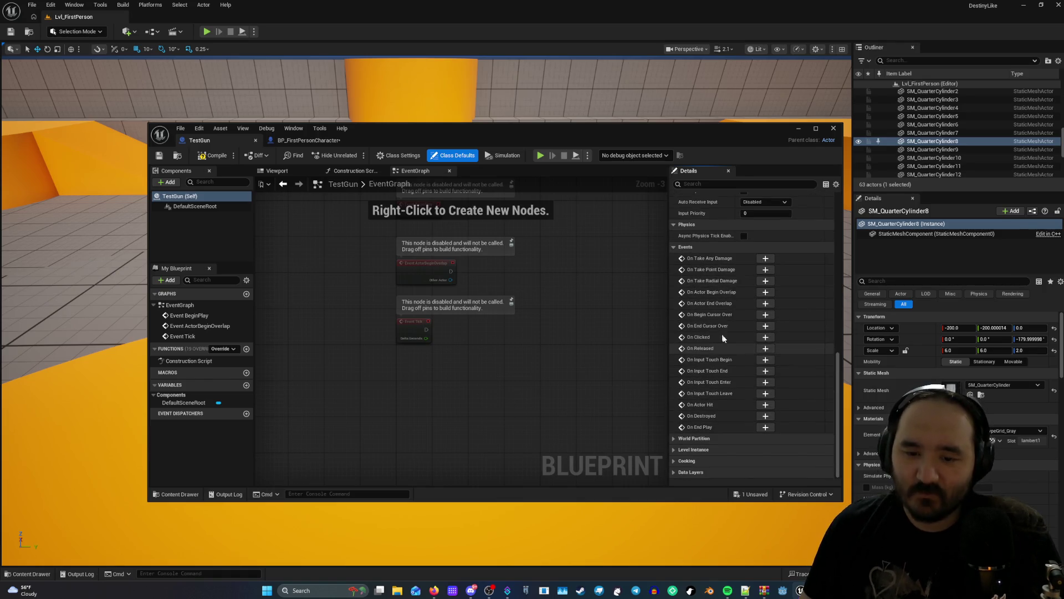
Expand the World Partition, Level Instance, Cooking and Data Layers sections, then scroll back to the top.
left_click(675, 438)
scroll(683, 433, "down", 1)
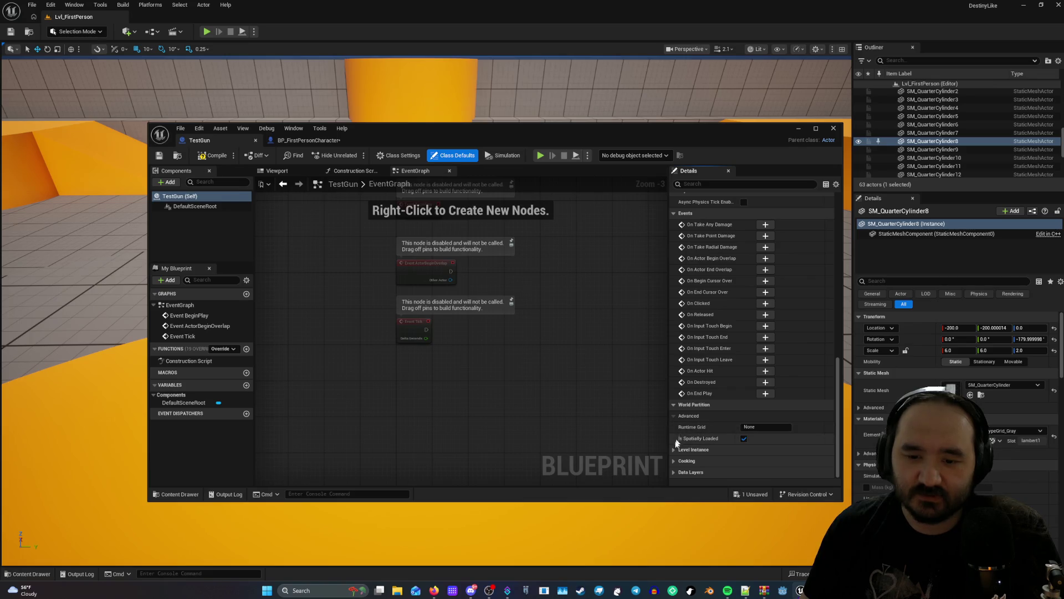
left_click(683, 436)
left_click(682, 460)
scroll(683, 438, "down", 1)
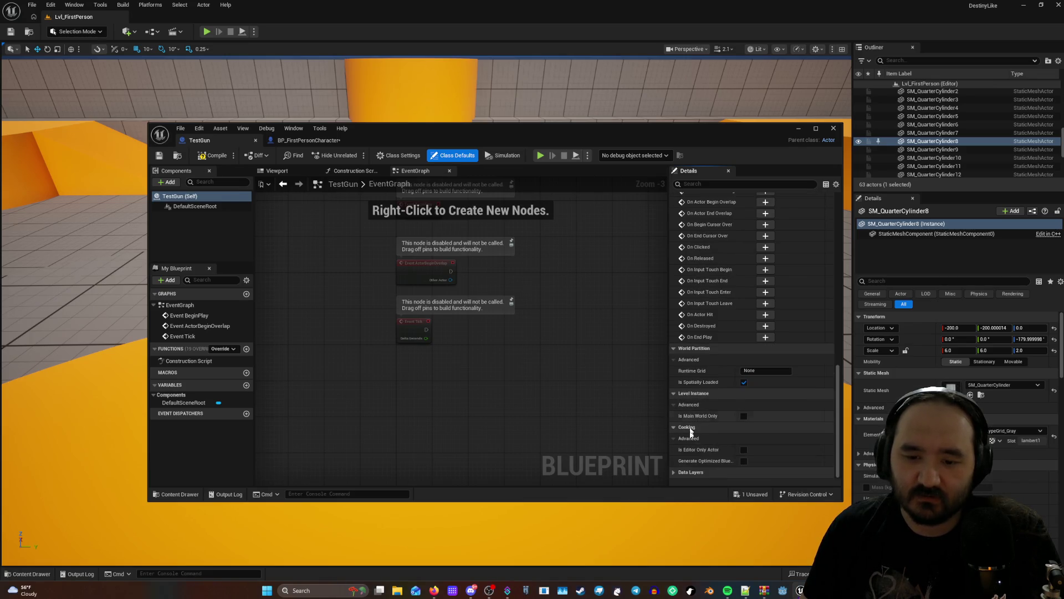
left_click(676, 471)
scroll(687, 443, "down", 1)
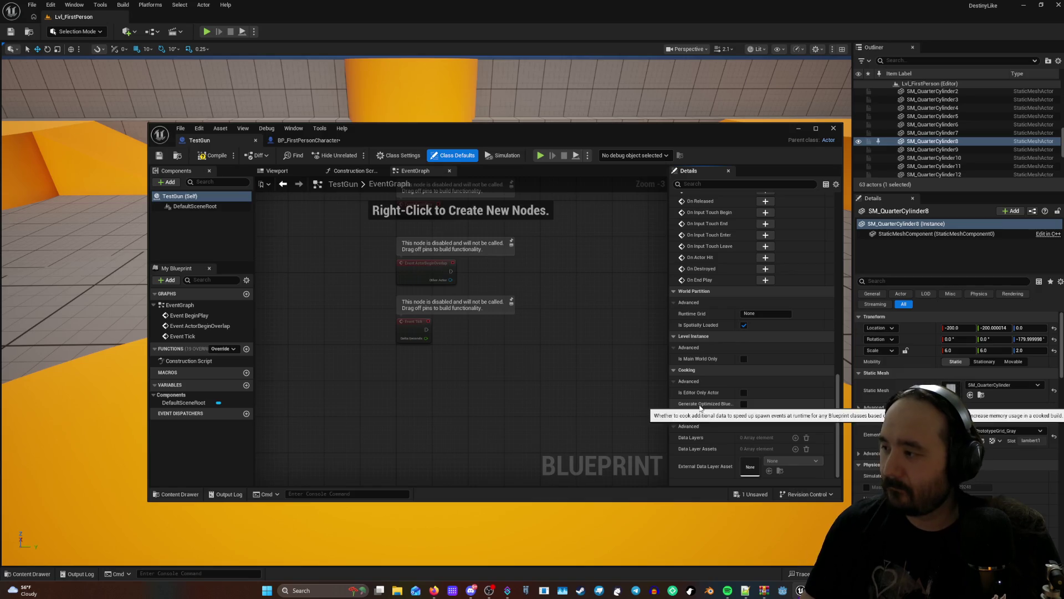
scroll(720, 376, "up", 1)
scroll(720, 376, "up", 10)
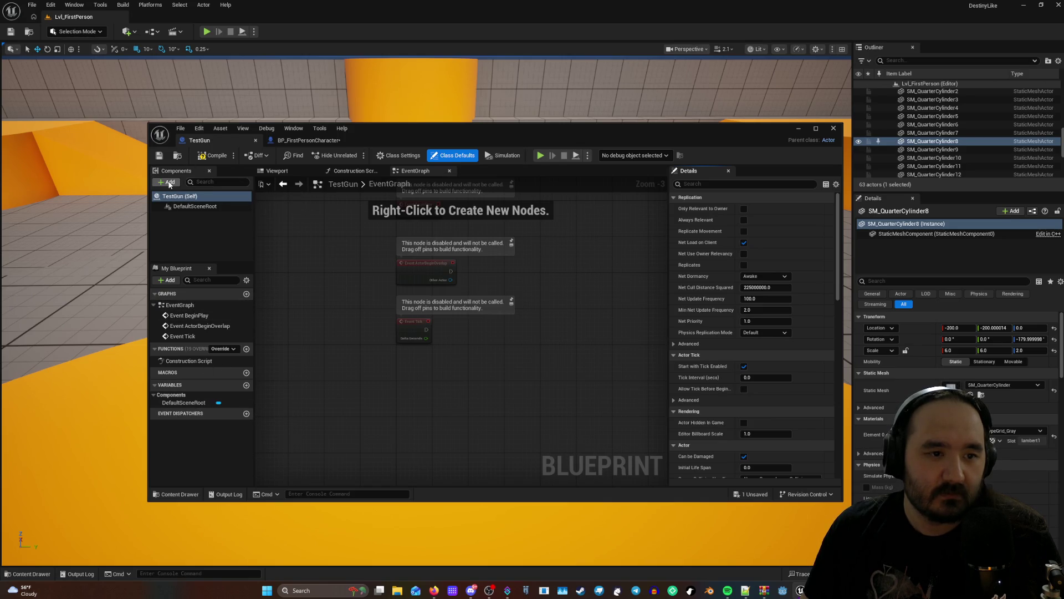
Add a Custom Mesh component to TestGun via a 'mesh' search, then bring up BP_FirstPersonCharacter.
left_click(166, 182)
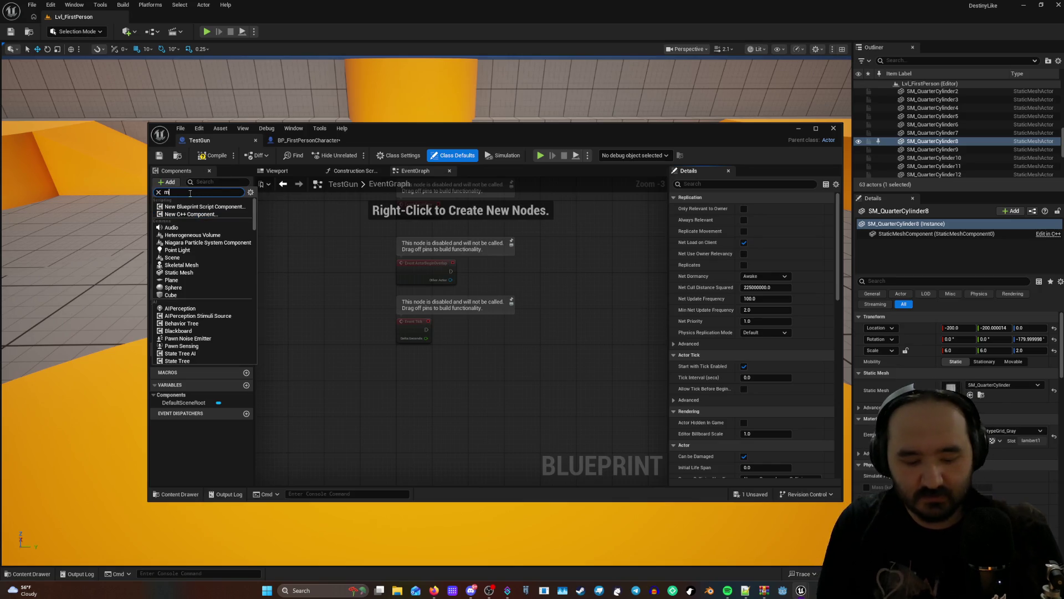
type("mesh")
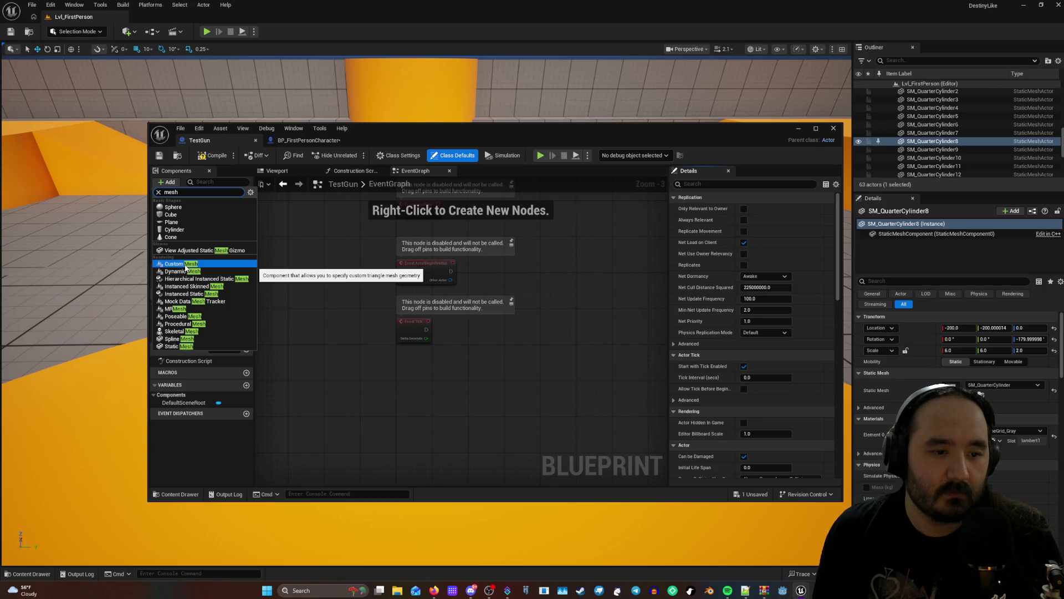
left_click(185, 265)
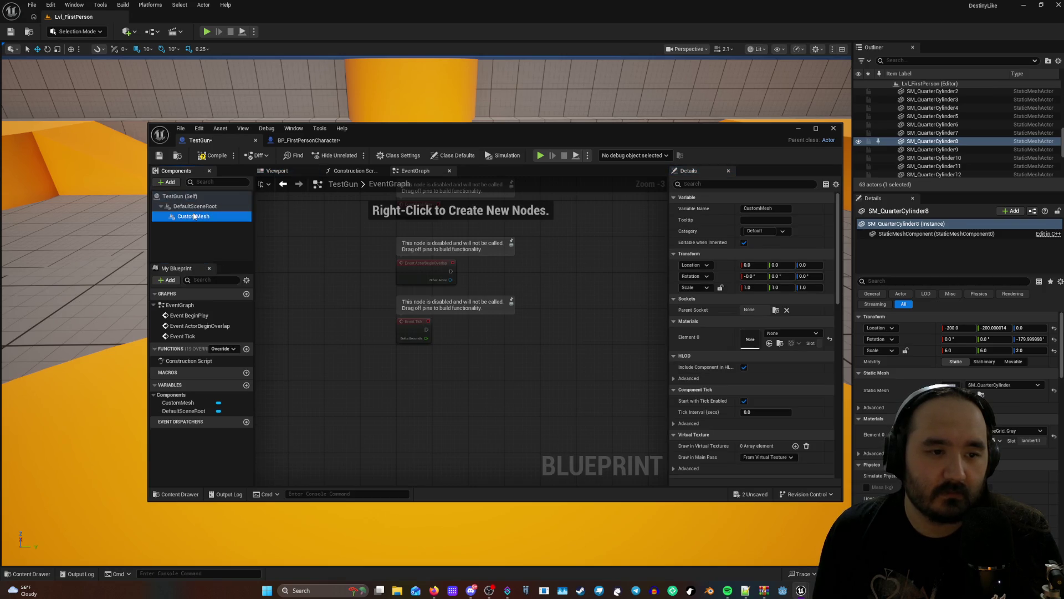
left_click(304, 140)
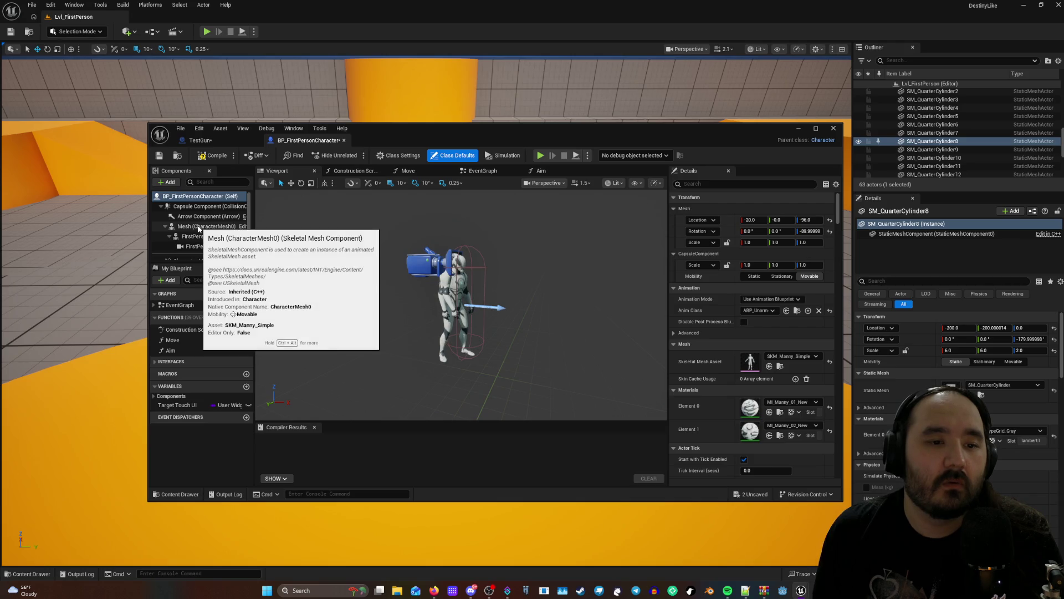
Back in TestGun, select the CustomMesh component and show it in the 3D Viewport.
scroll(193, 232, "down", 1)
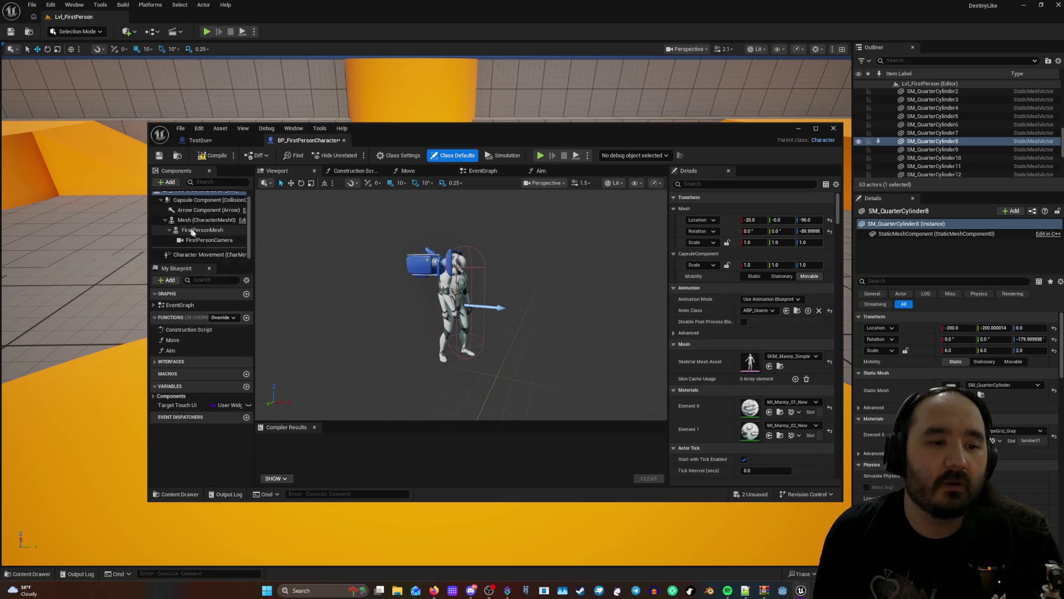
scroll(193, 233, "up", 1)
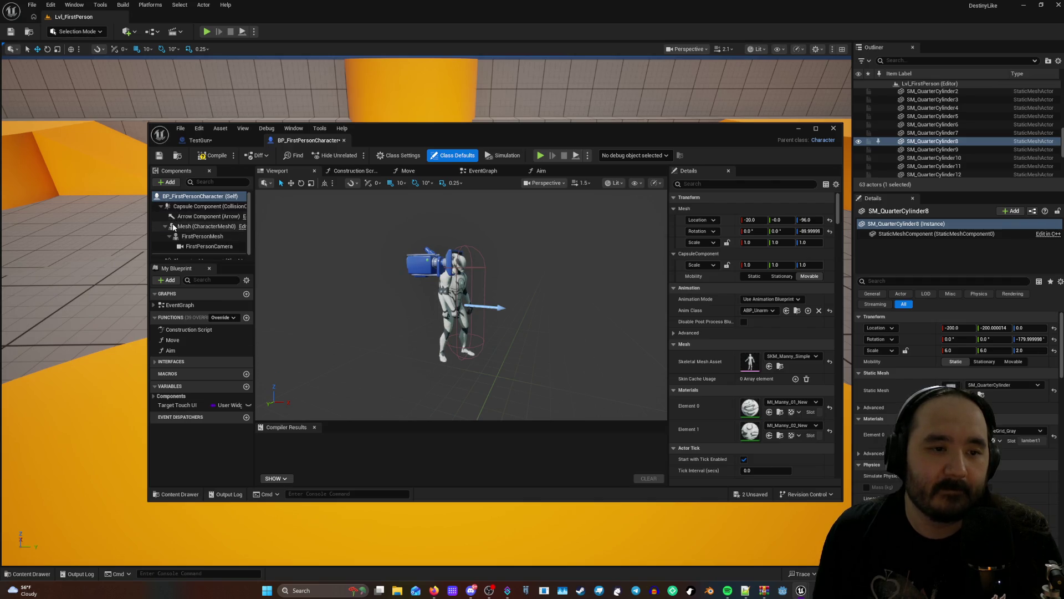
left_click(226, 143)
left_click(188, 220)
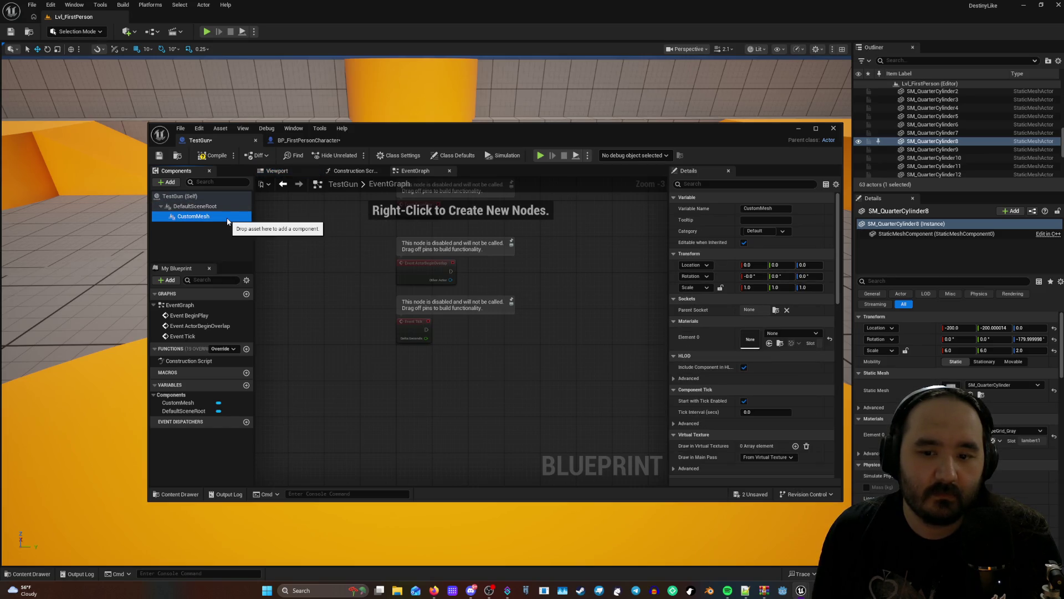
scroll(772, 381, "down", 2)
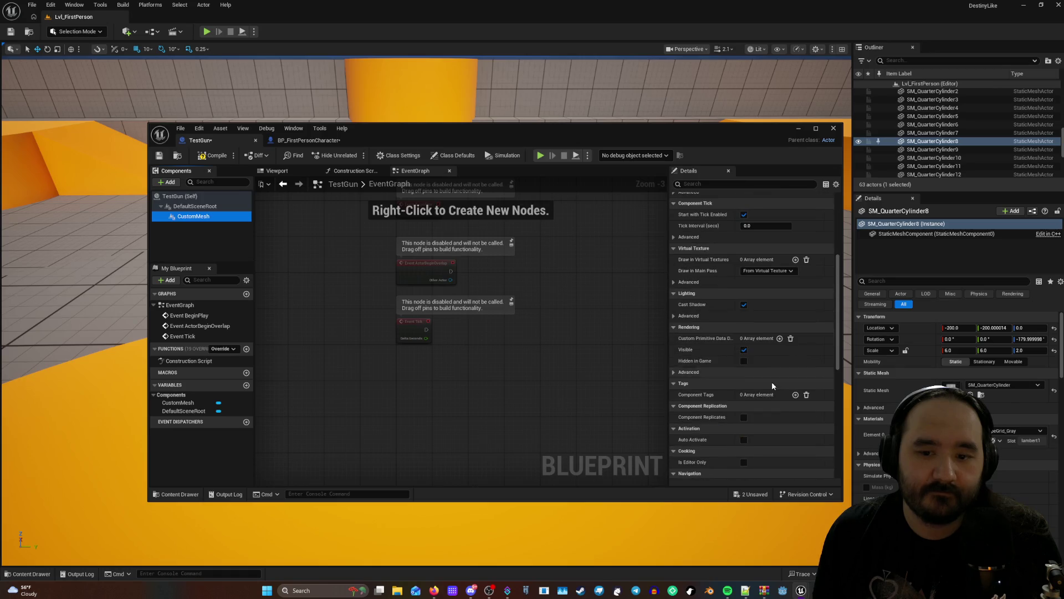
scroll(771, 385, "up", 2)
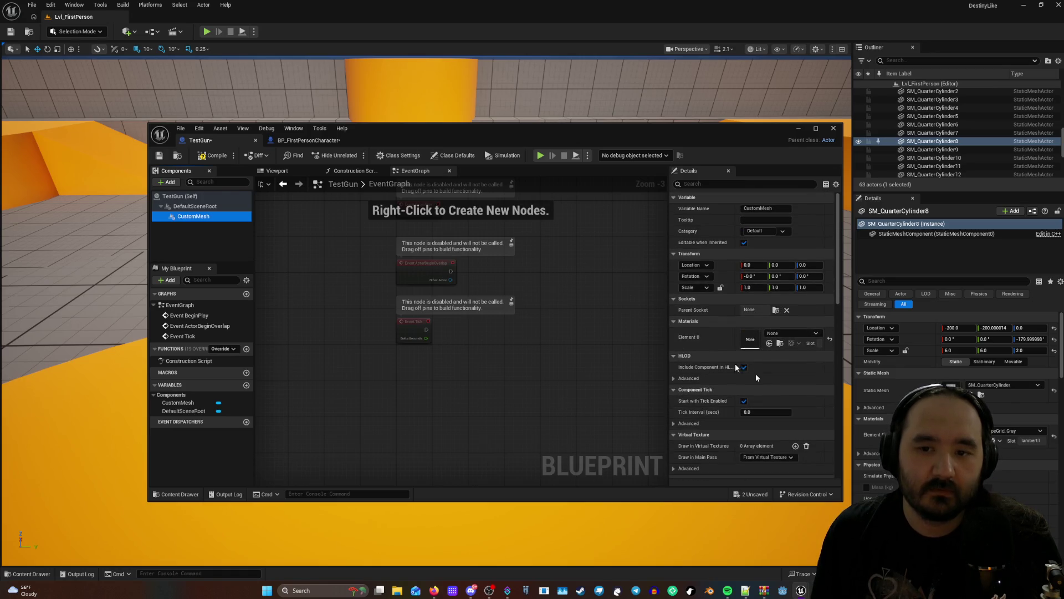
left_click(207, 217)
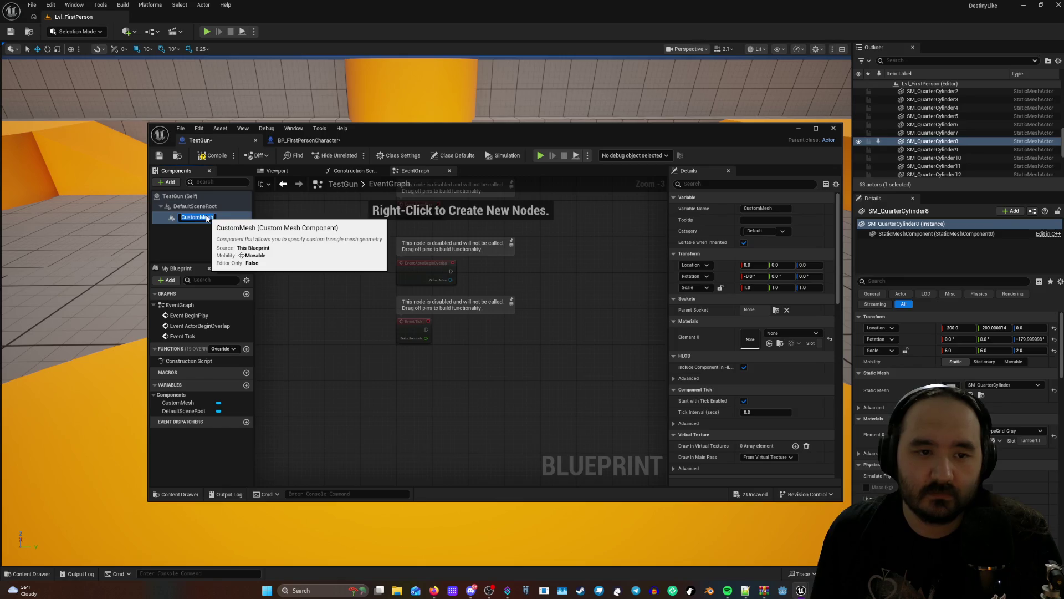
double_click(221, 215)
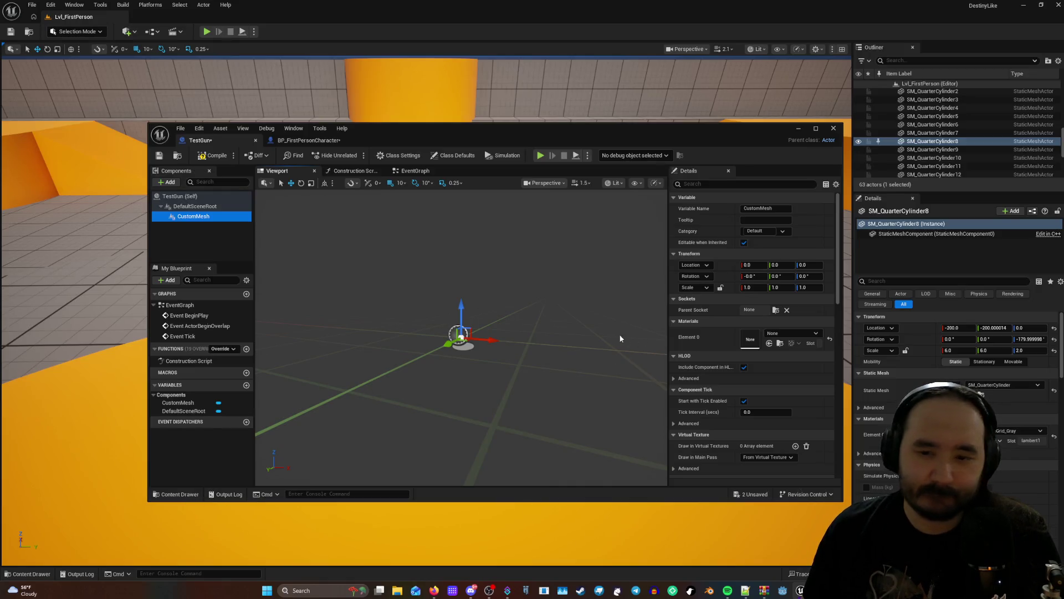
Open the Content Drawer at LevelPrototyping/Meshes and move the Blueprint editor window up-left.
left_click(188, 495)
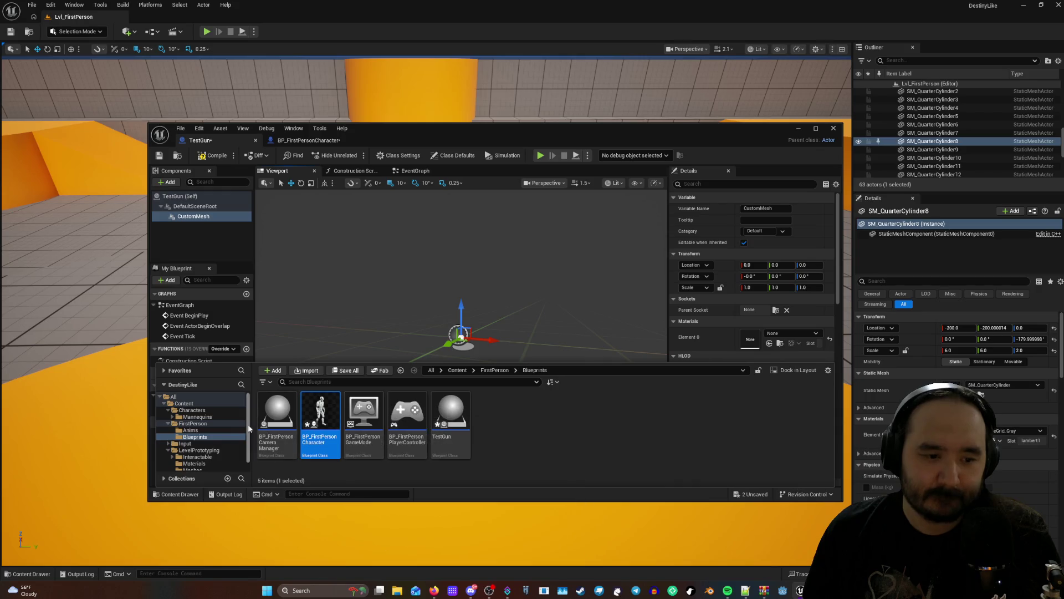
scroll(206, 434, "down", 1)
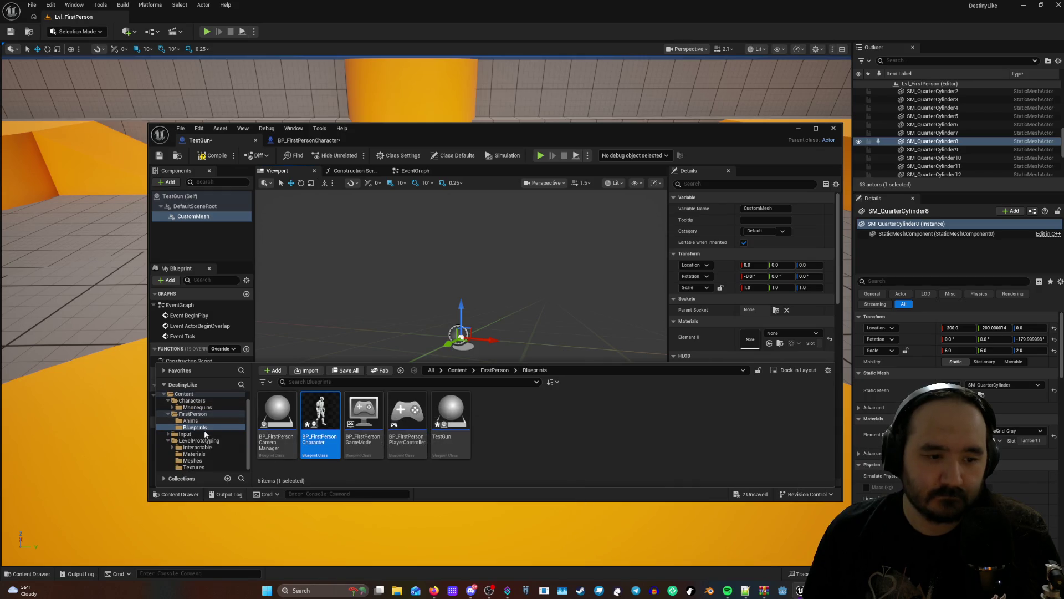
left_click(192, 460)
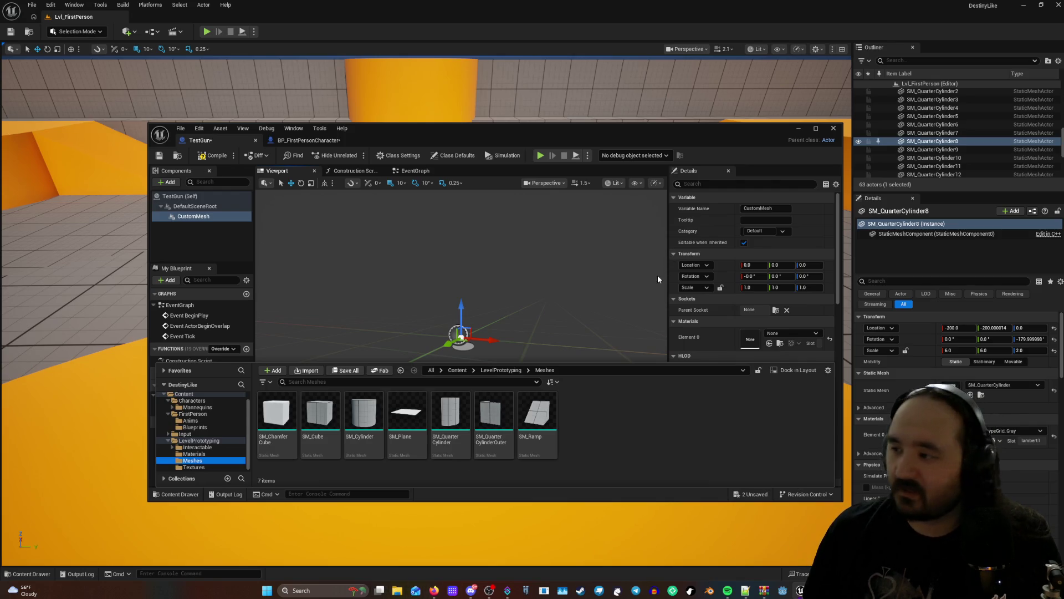
mouse_move(636, 132)
left_mouse_down()
mouse_move(588, 121)
mouse_move(611, 139)
left_mouse_up()
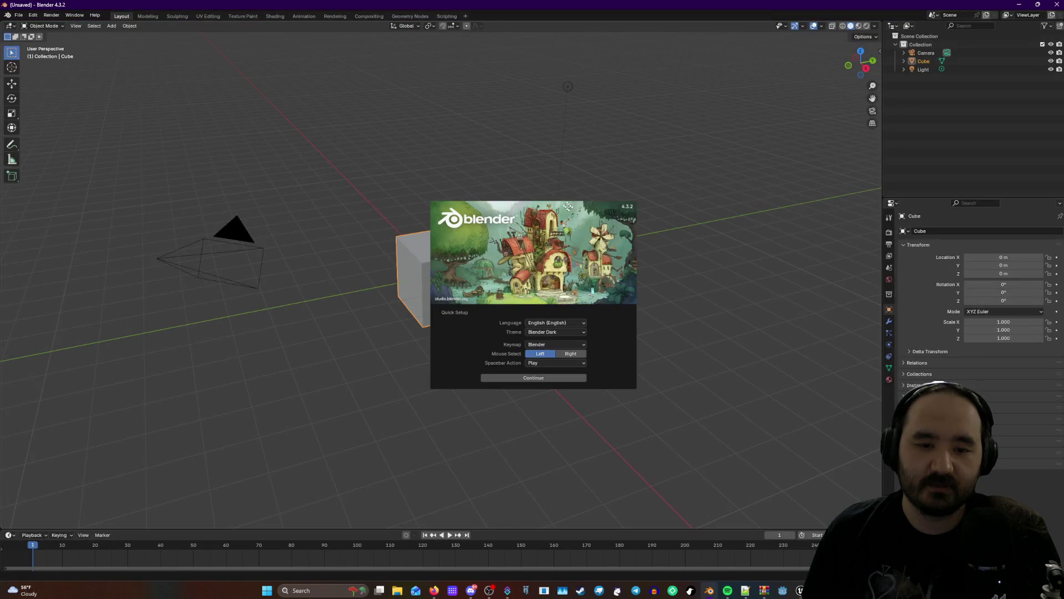
Finish Blender's quick setup, dismiss the splash, and open ProgramGun.blend.
left_click(547, 378)
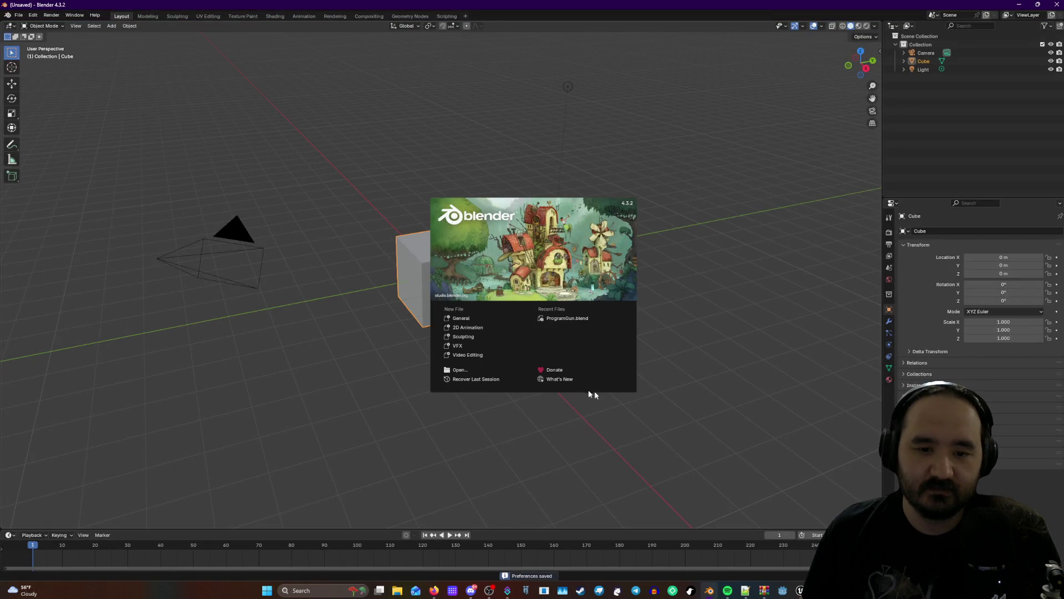
left_click(667, 183)
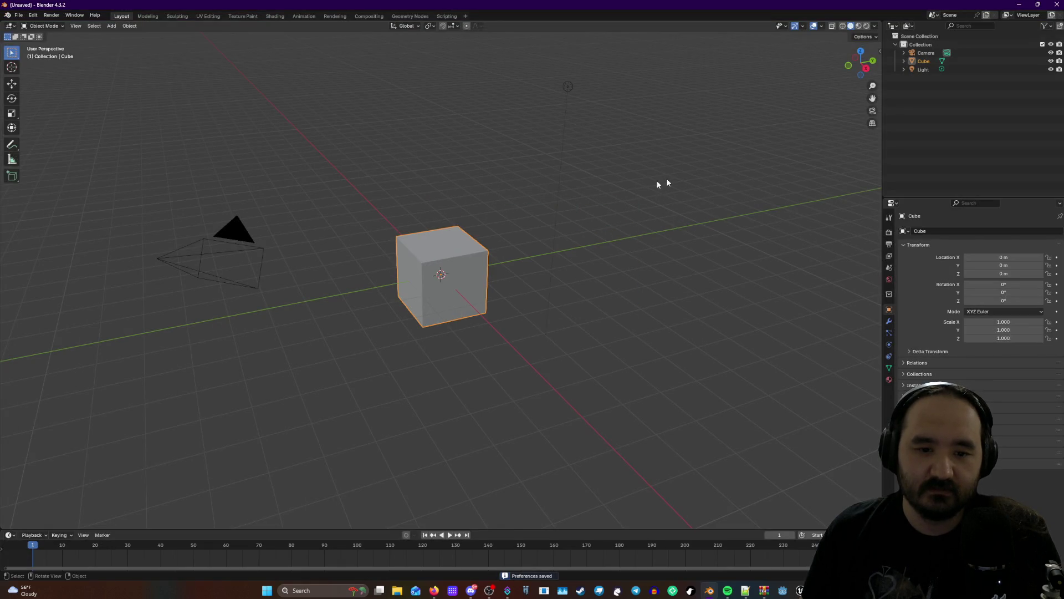
left_click(18, 15)
left_click(27, 35)
left_click(447, 203)
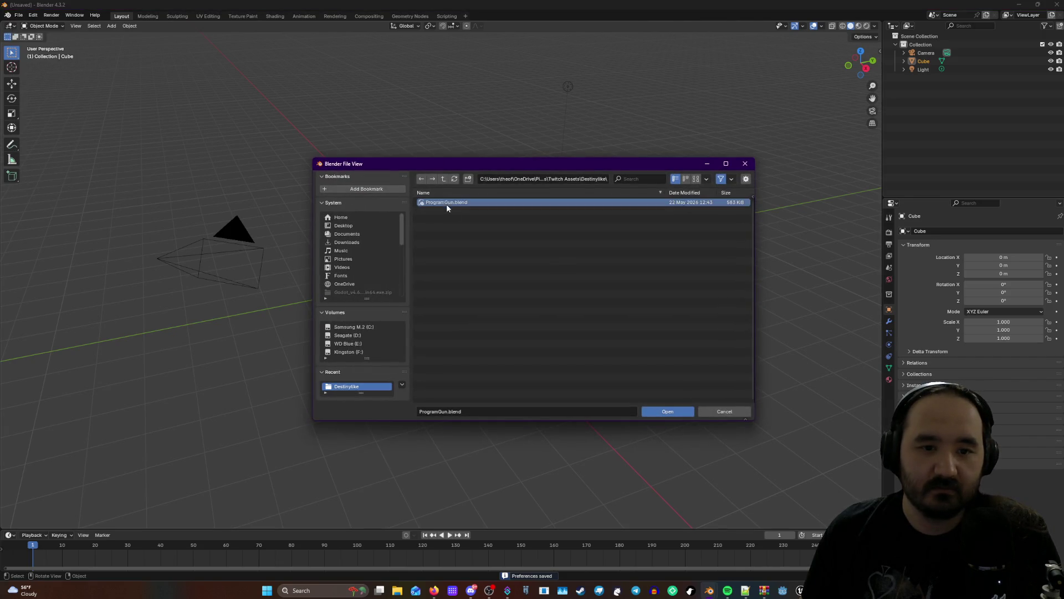
left_click(663, 417)
Deselect all objects and orbit the view around the gun model.
right_click(574, 304)
left_click(615, 261)
mouse_move(589, 251)
left_mouse_down()
mouse_move(579, 267)
mouse_move(560, 265)
left_mouse_up()
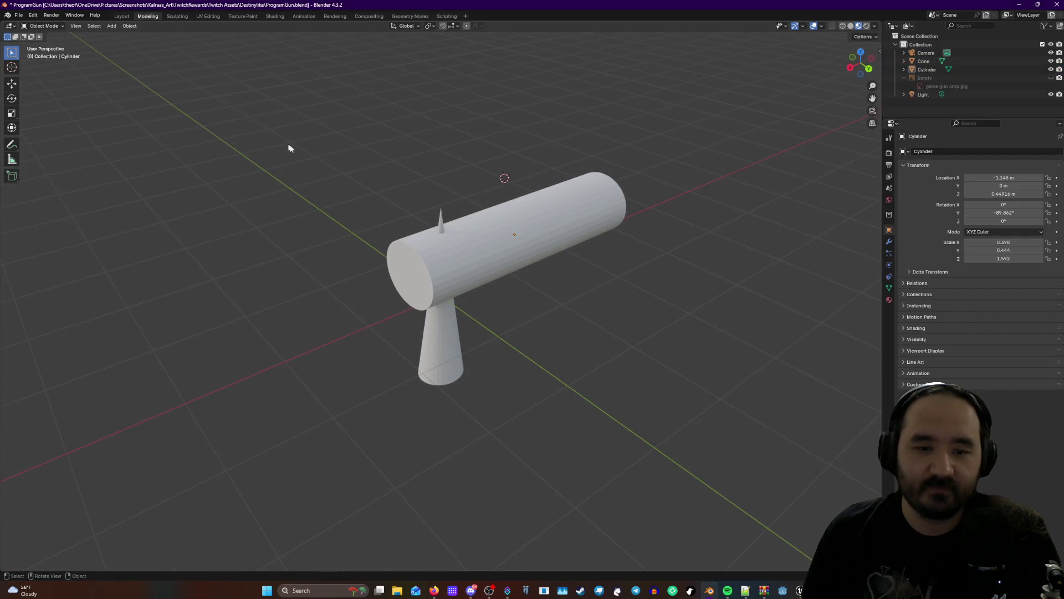
Check Blender's File menu export options, quit without saving, and open Unreal's ProgramGun folder.
left_click(12, 15)
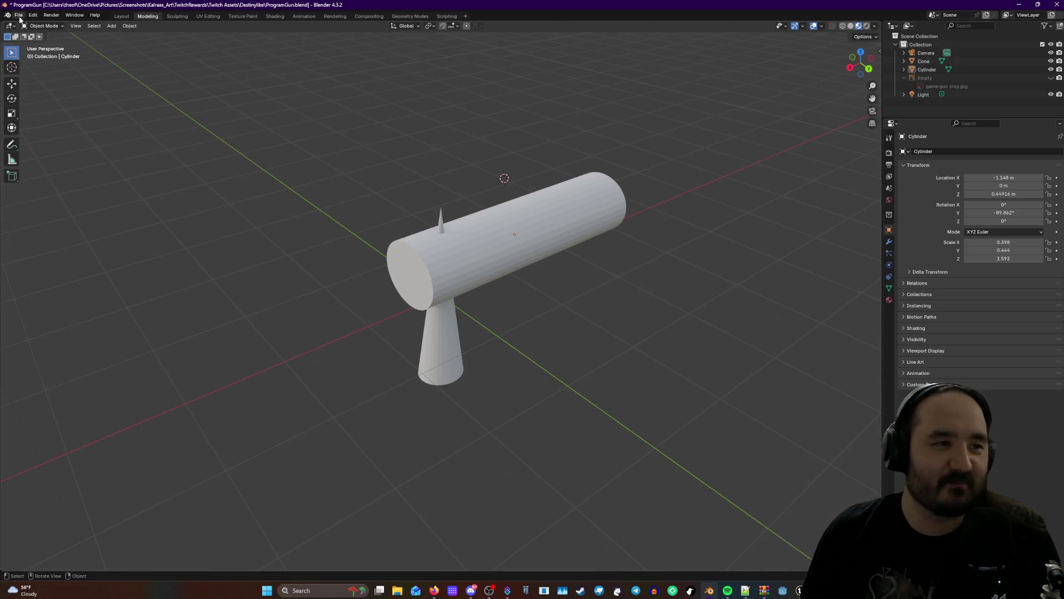
left_click(18, 15)
mouse_move(45, 141)
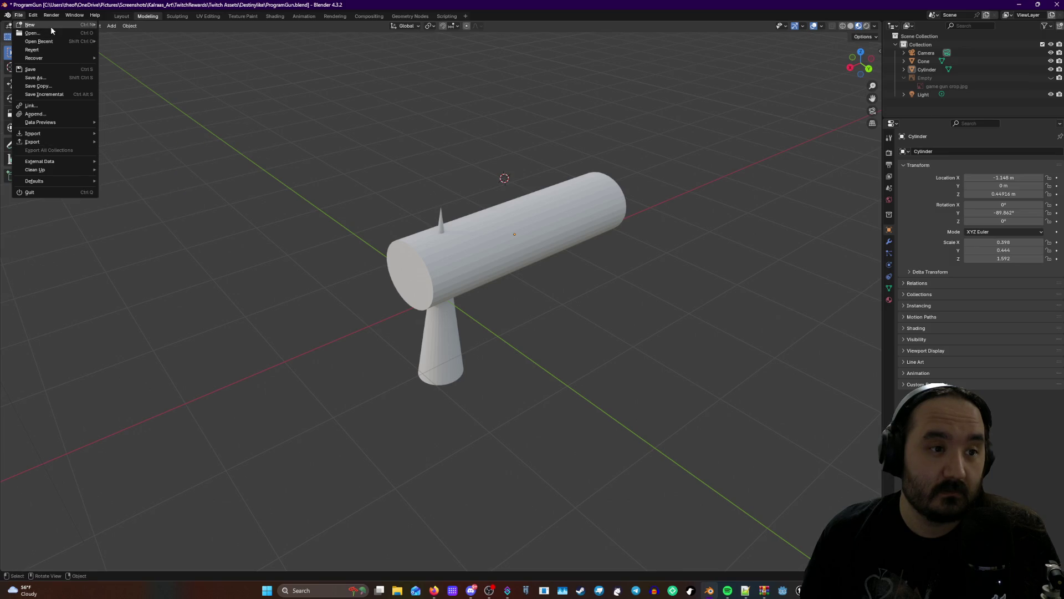
key("ctrl+q")
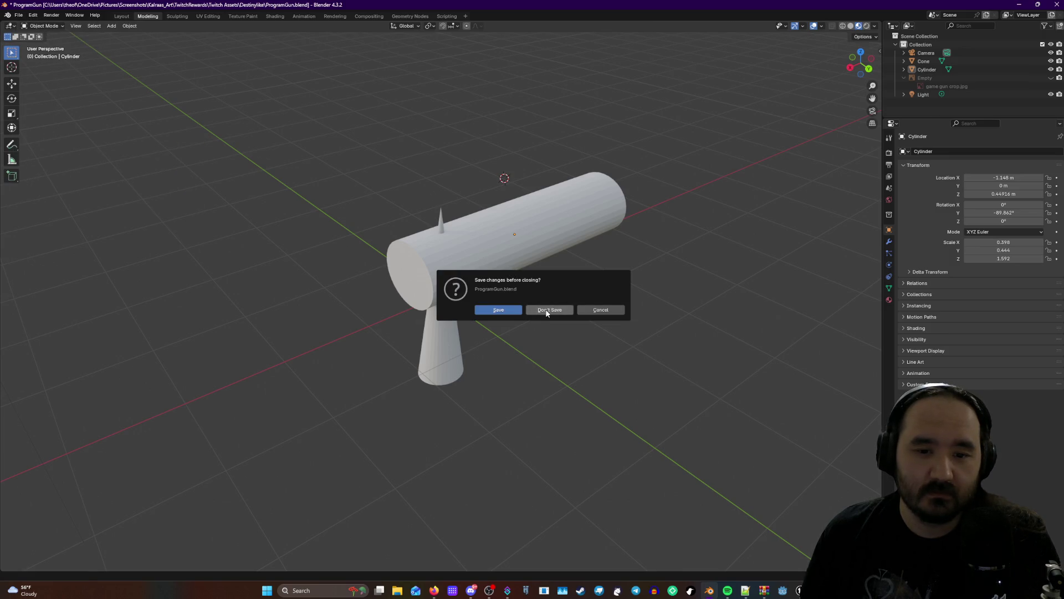
left_click(547, 309)
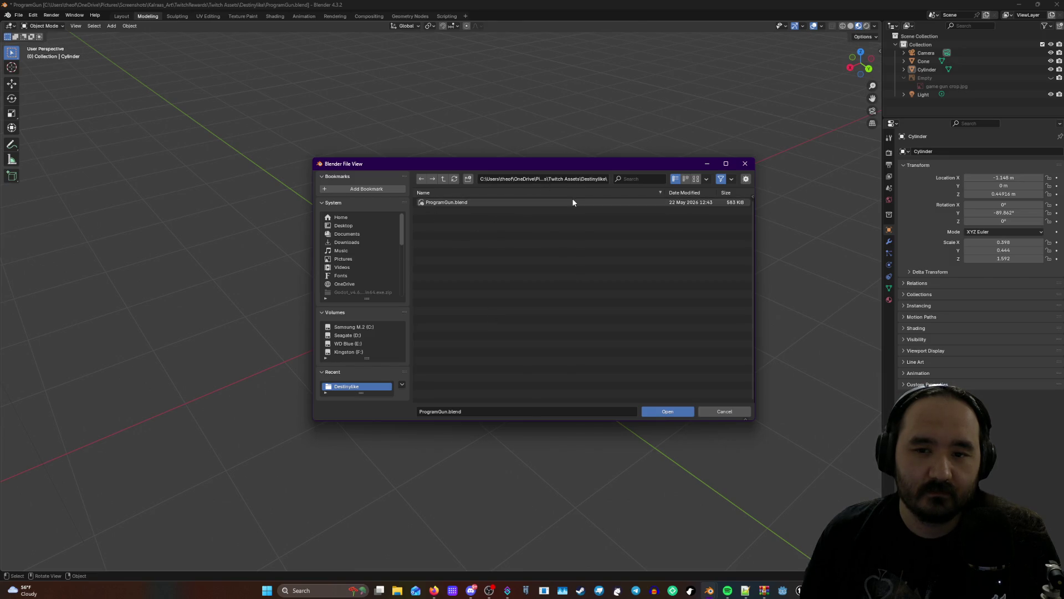
left_click(765, 339)
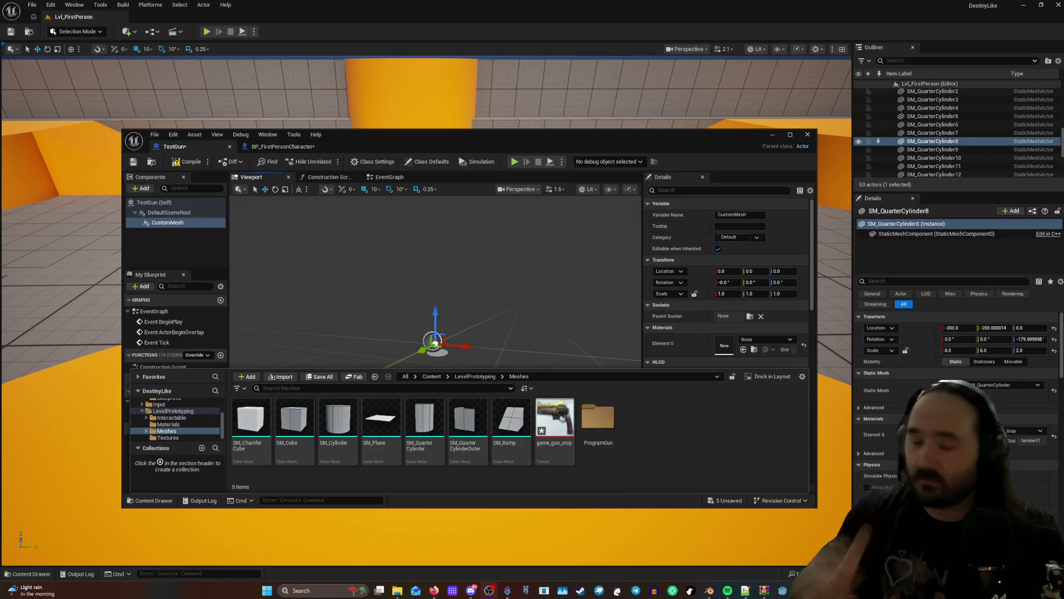
double_click(598, 421)
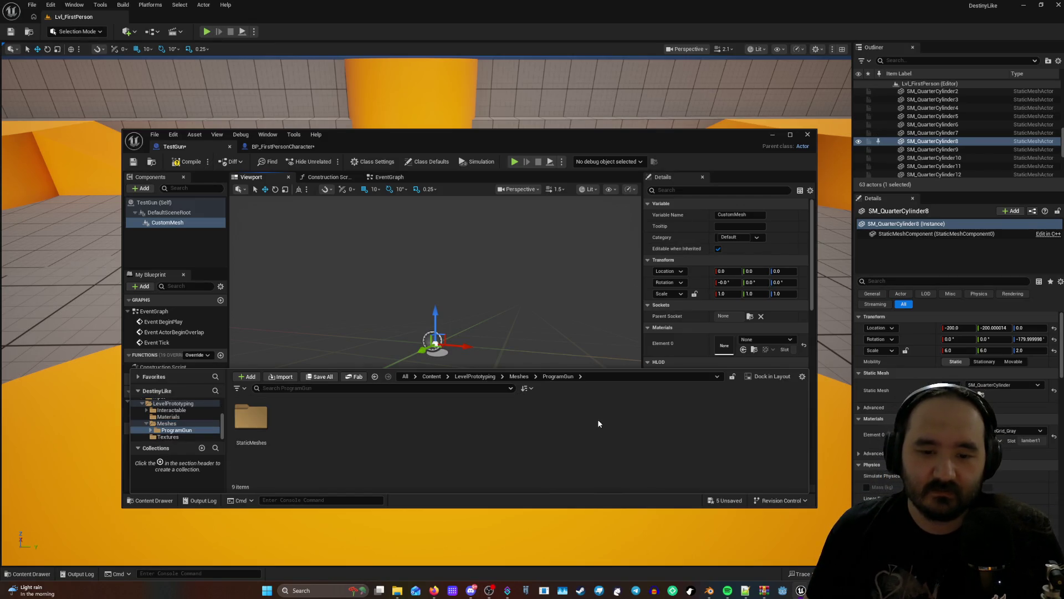
Inspect the imported Cylinder and Cone meshes in StaticMeshes, then back out to Meshes.
double_click(264, 435)
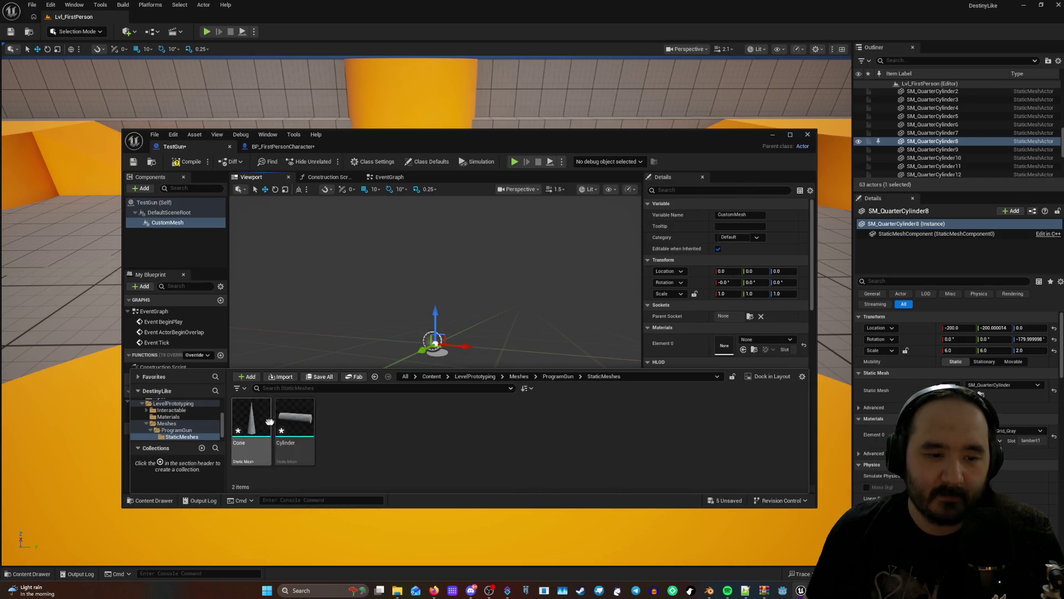
left_click(295, 421)
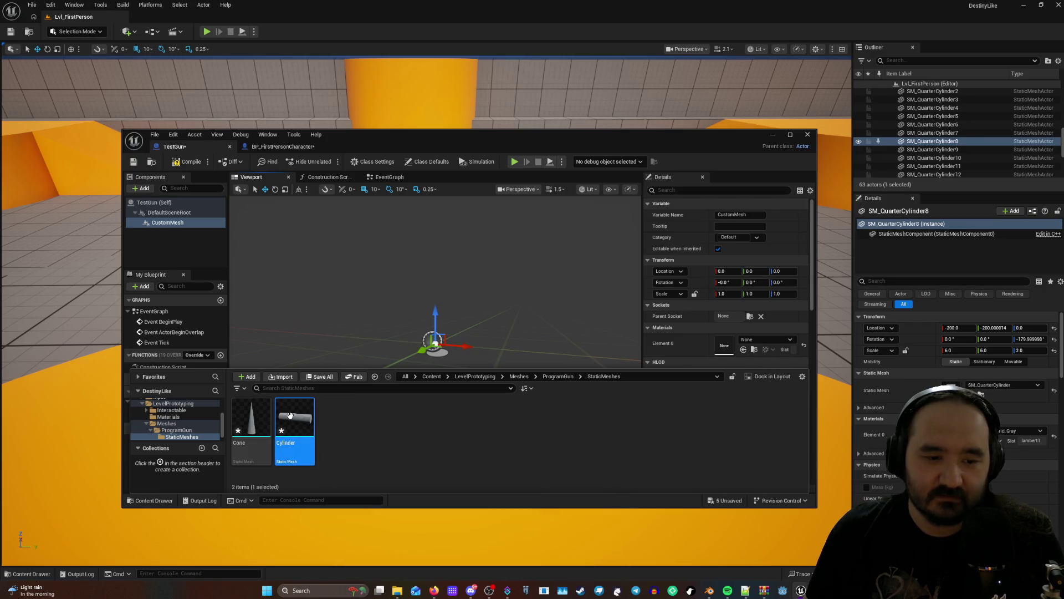
left_click(251, 421)
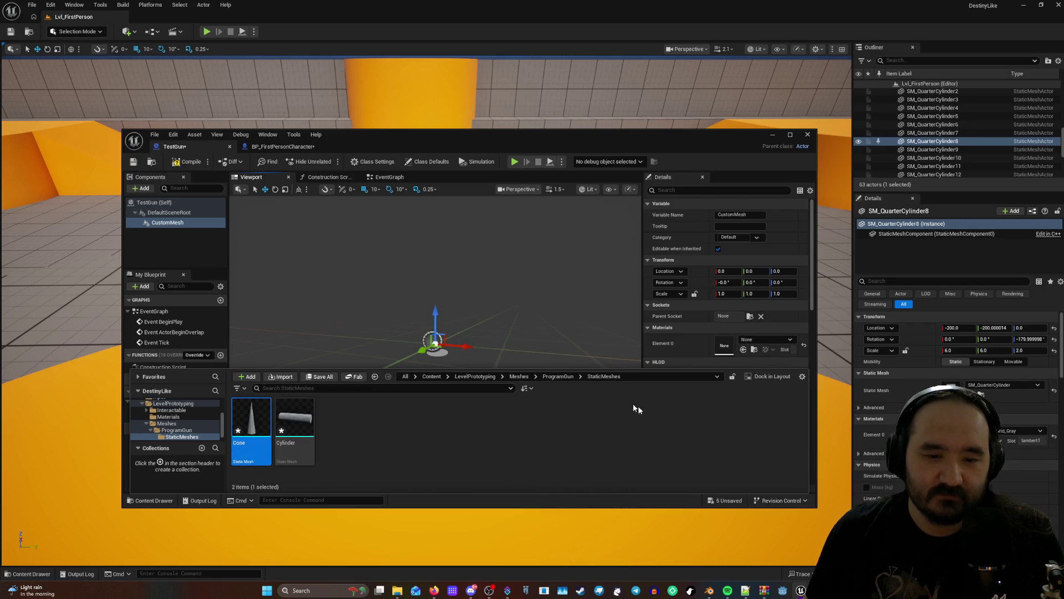
left_click(559, 375)
left_click(519, 377)
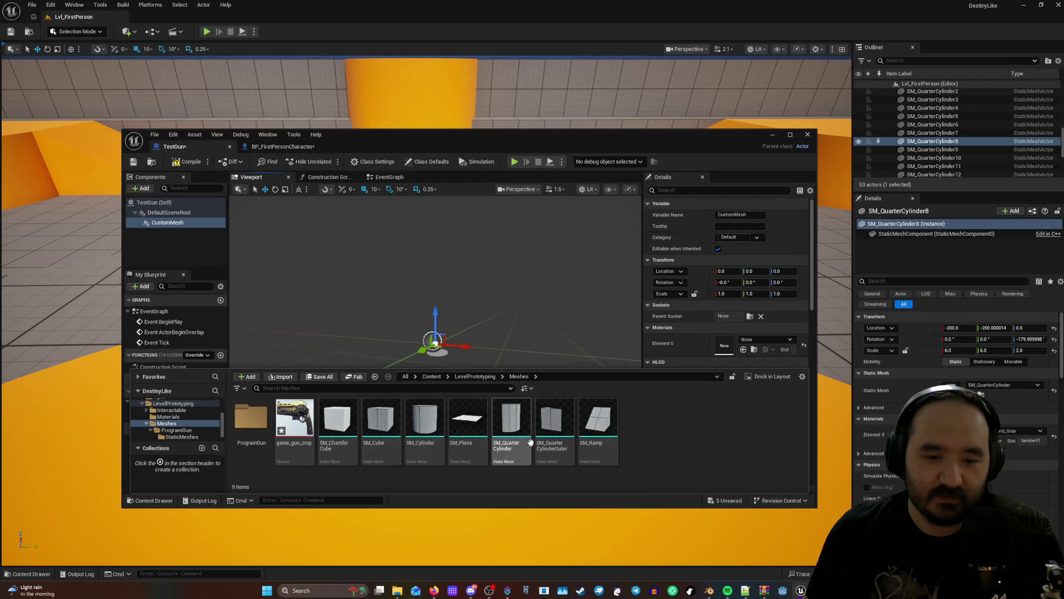
Return to ProgramGun/StaticMeshes and open the Cylinder mesh in its editor.
left_click(251, 421)
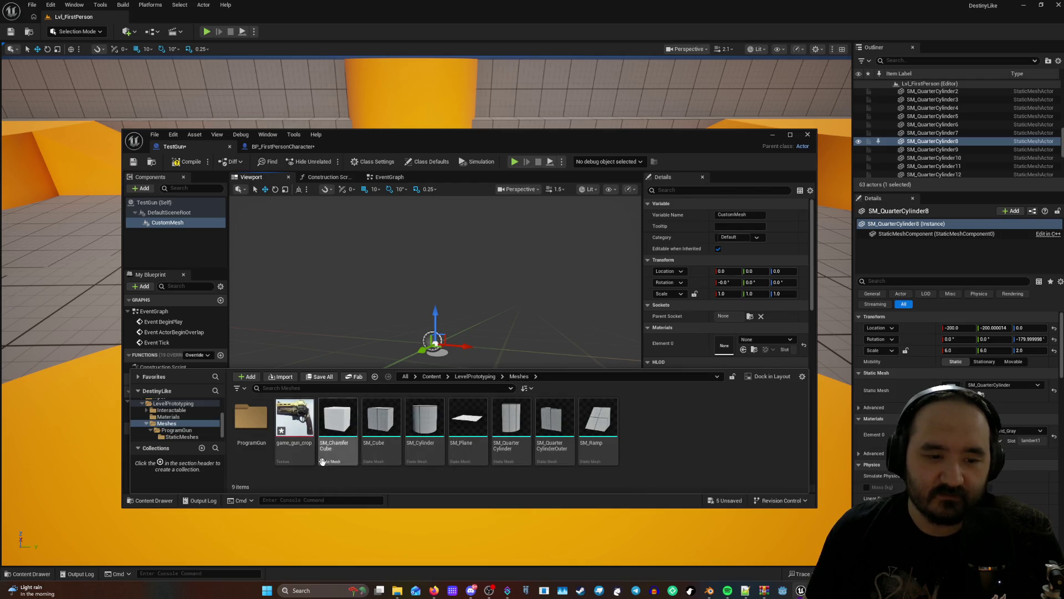
left_click(248, 418)
double_click(249, 418)
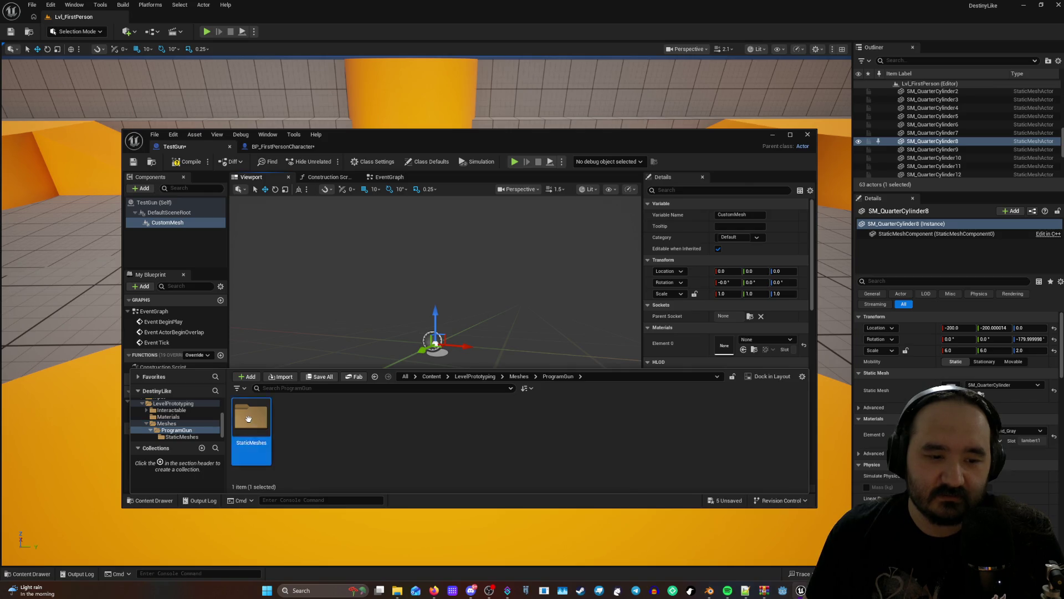
double_click(249, 418)
left_click(292, 417)
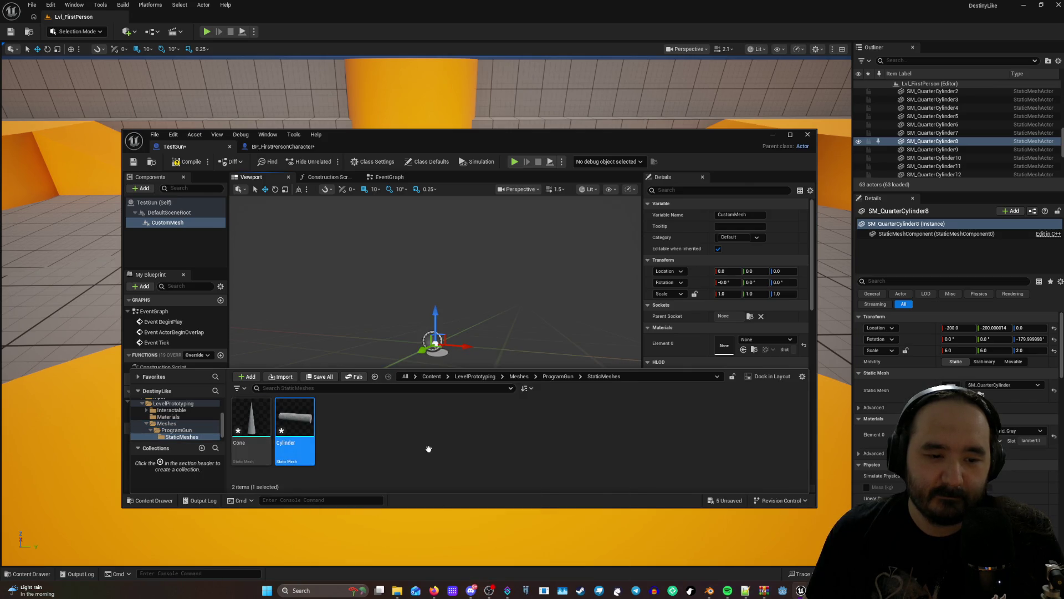
double_click(294, 418)
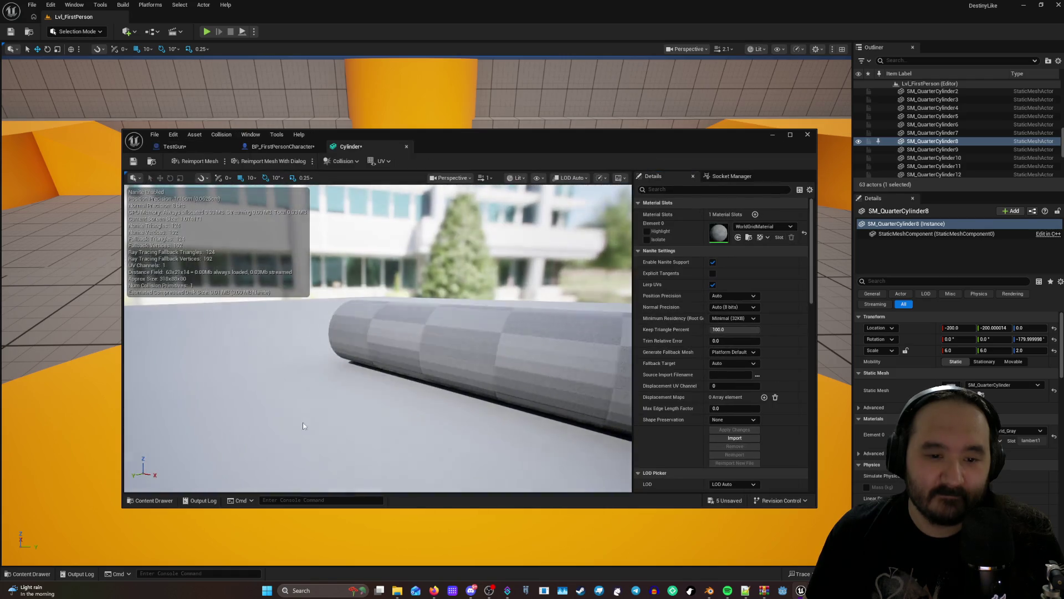
Orbit the Cylinder mesh preview, then go back to the TestGun Blueprint.
mouse_move(511, 397)
left_mouse_down()
mouse_move(476, 327)
mouse_move(487, 371)
mouse_move(541, 376)
mouse_move(507, 416)
mouse_move(515, 399)
mouse_move(549, 388)
mouse_move(504, 390)
mouse_move(513, 388)
mouse_move(470, 346)
left_mouse_up()
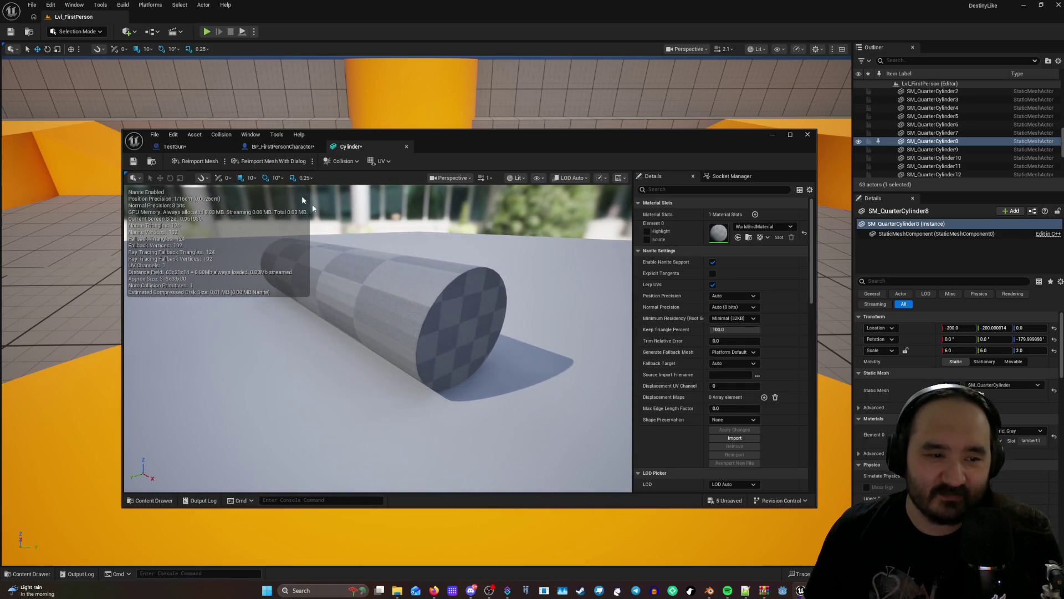
left_click(174, 146)
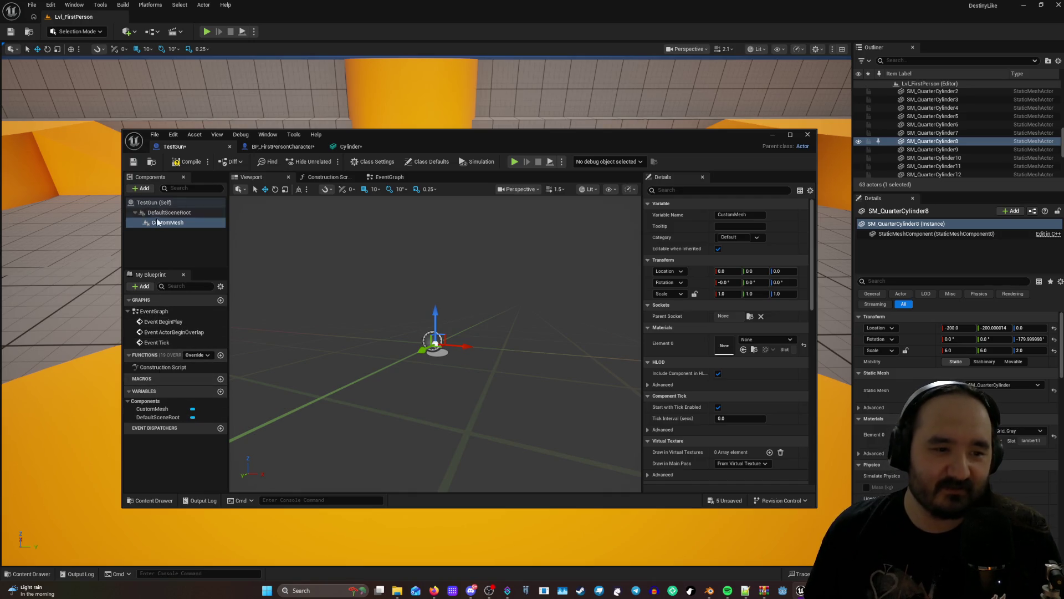
Add a Cylinder static mesh component found by searching 'mesh', keeping the name Cylinder.
left_click(141, 189)
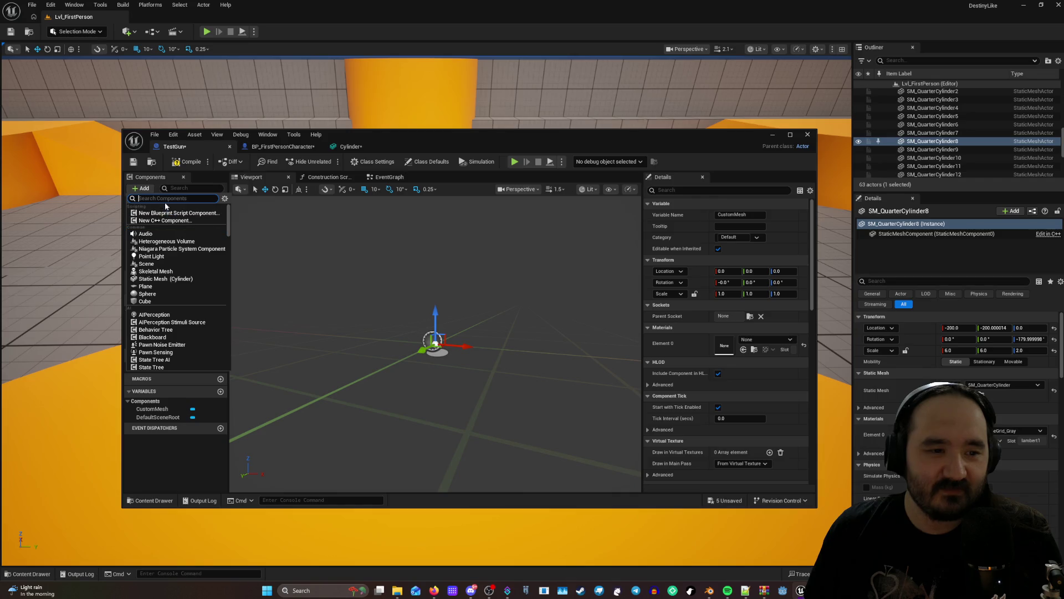
type("mesh")
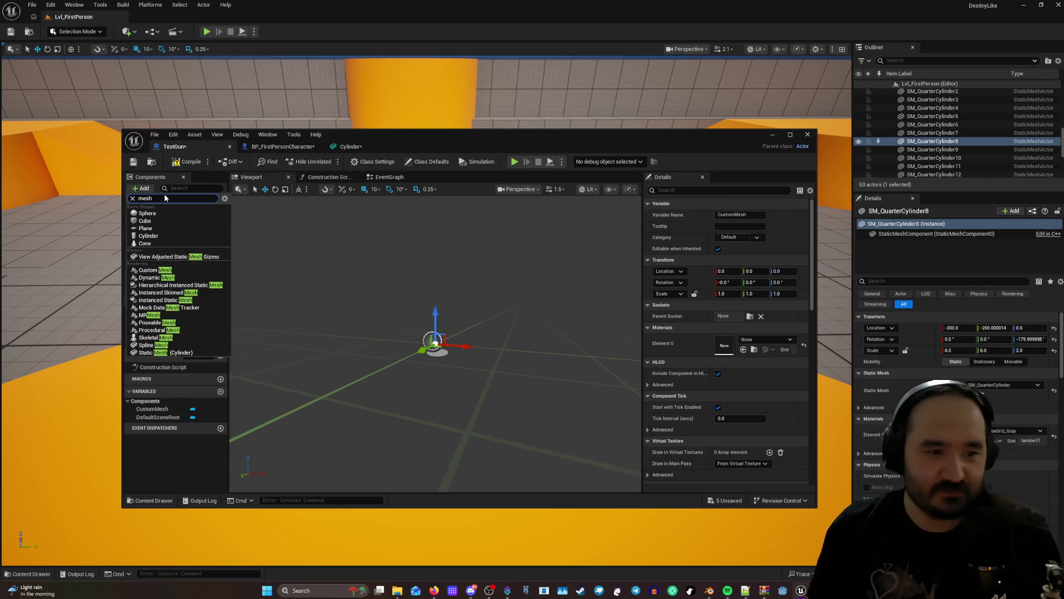
left_click(160, 236)
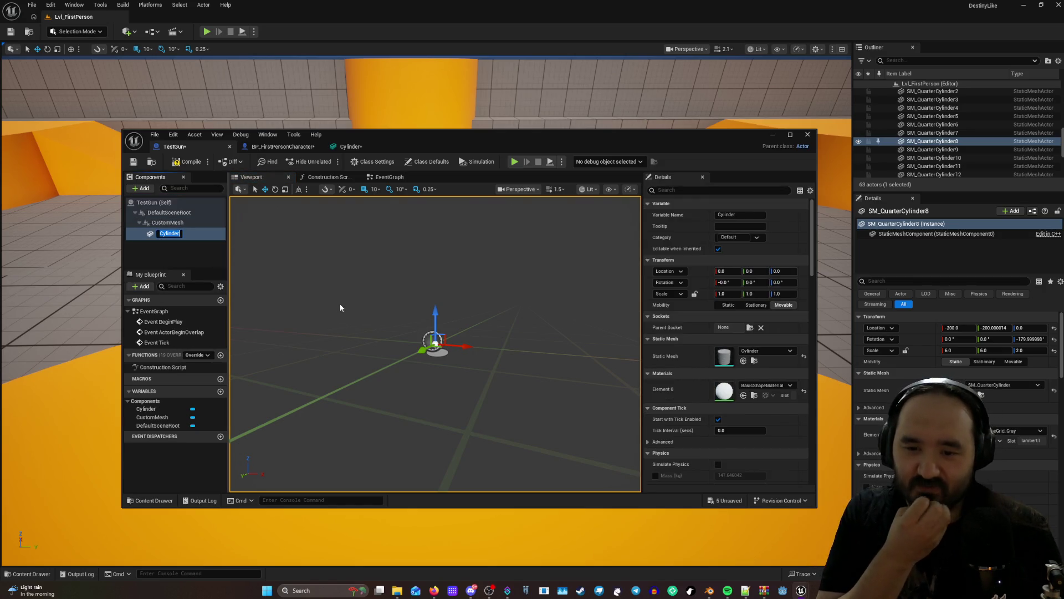
left_click(406, 323)
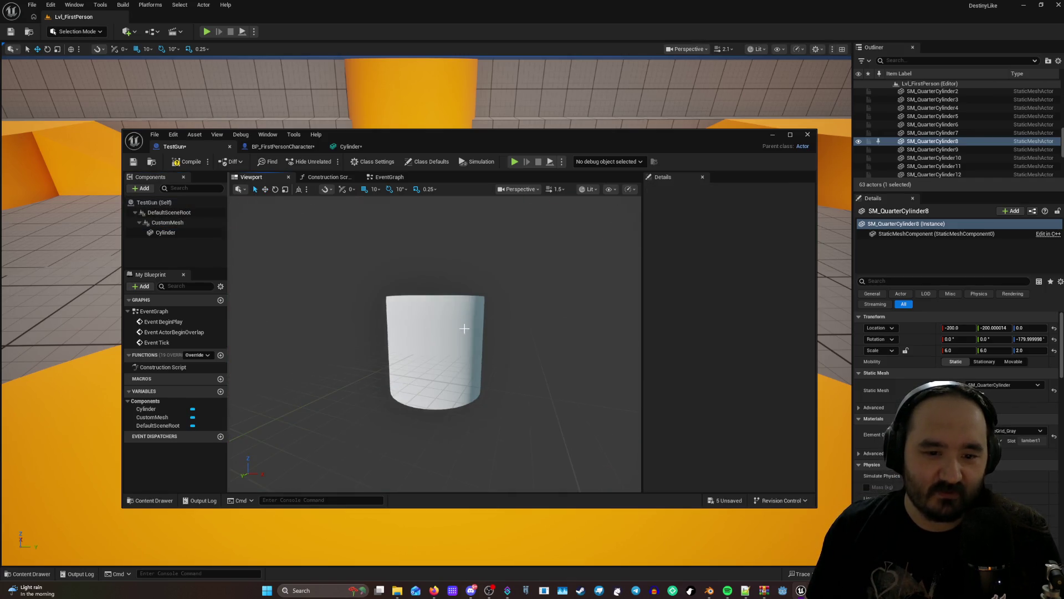
left_click(469, 344)
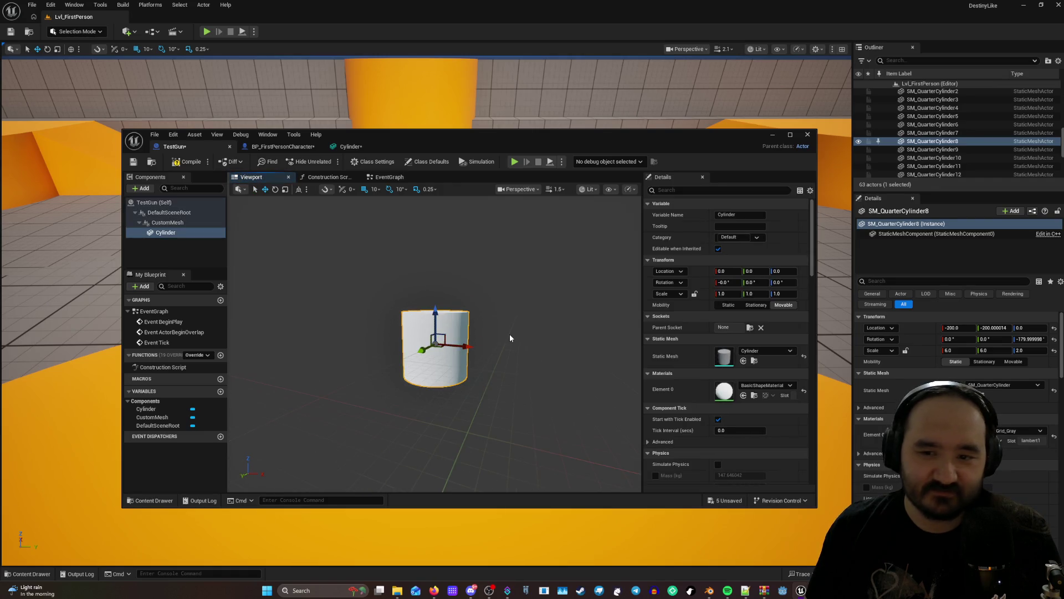
Move the Cylinder component to Location Z 30 and set its Rotation Pitch to 90.
scroll(510, 335, "up", 2)
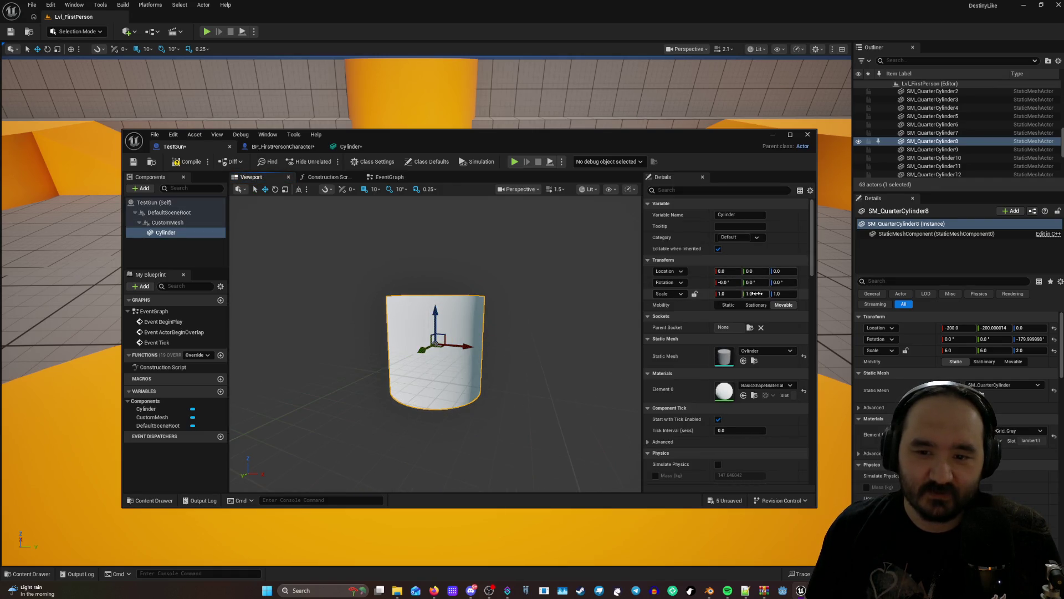
left_click(680, 294)
left_click(536, 299)
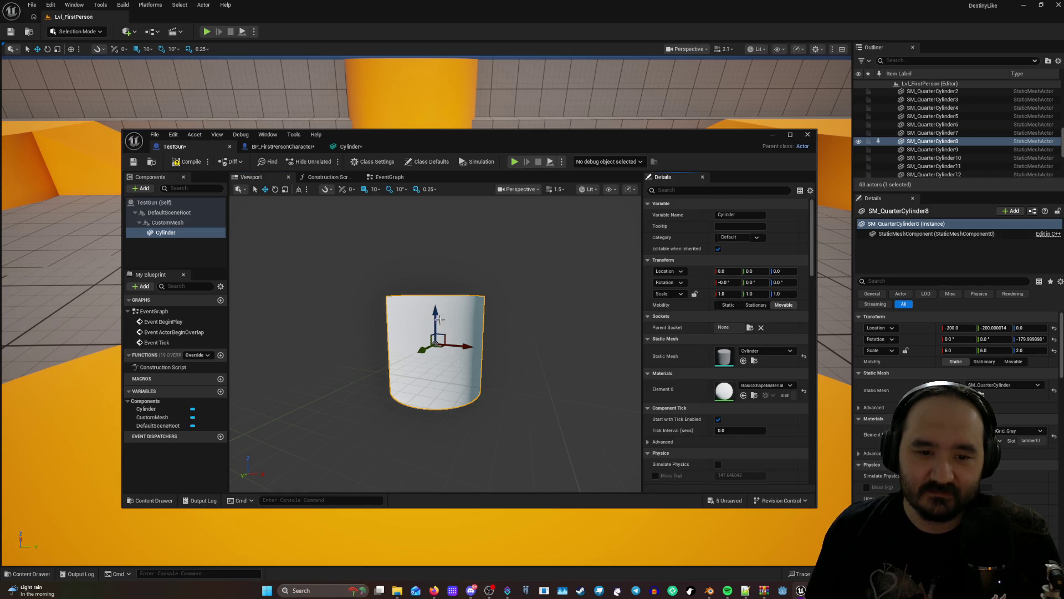
left_click_drag(438, 315, 452, 300)
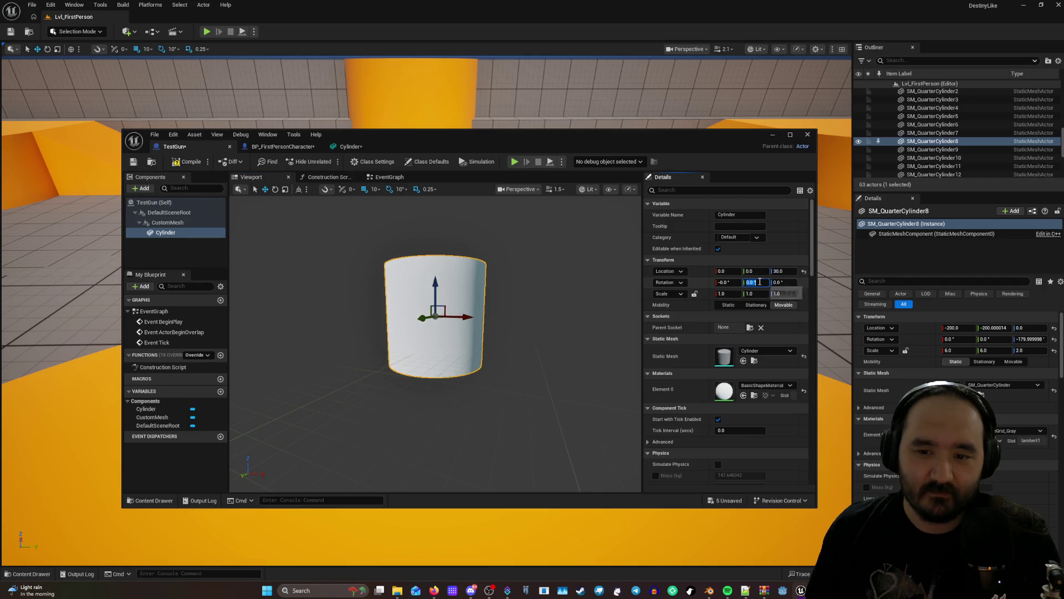
type("90")
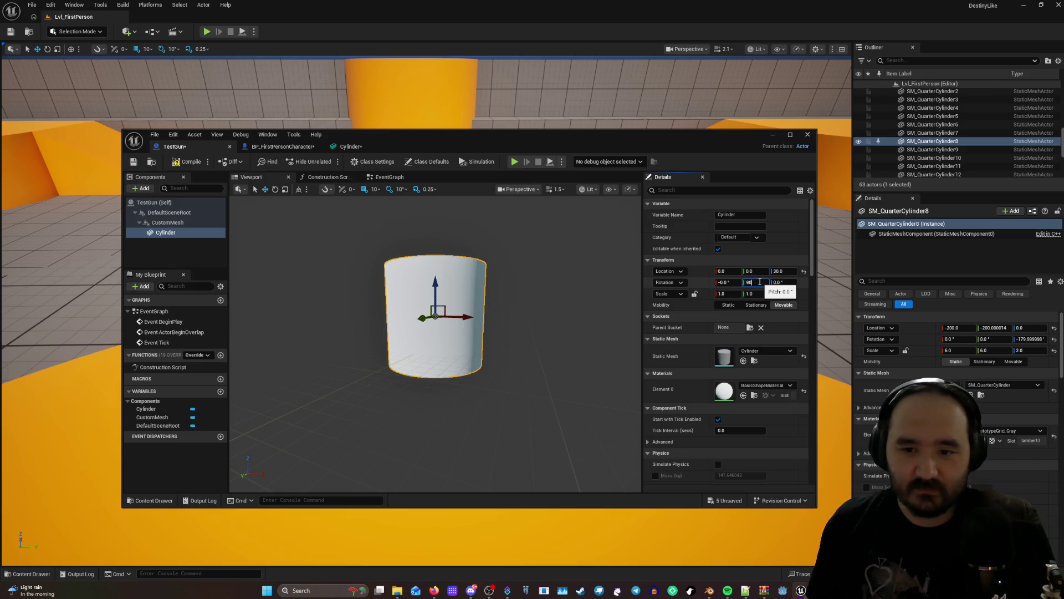
left_click(589, 295)
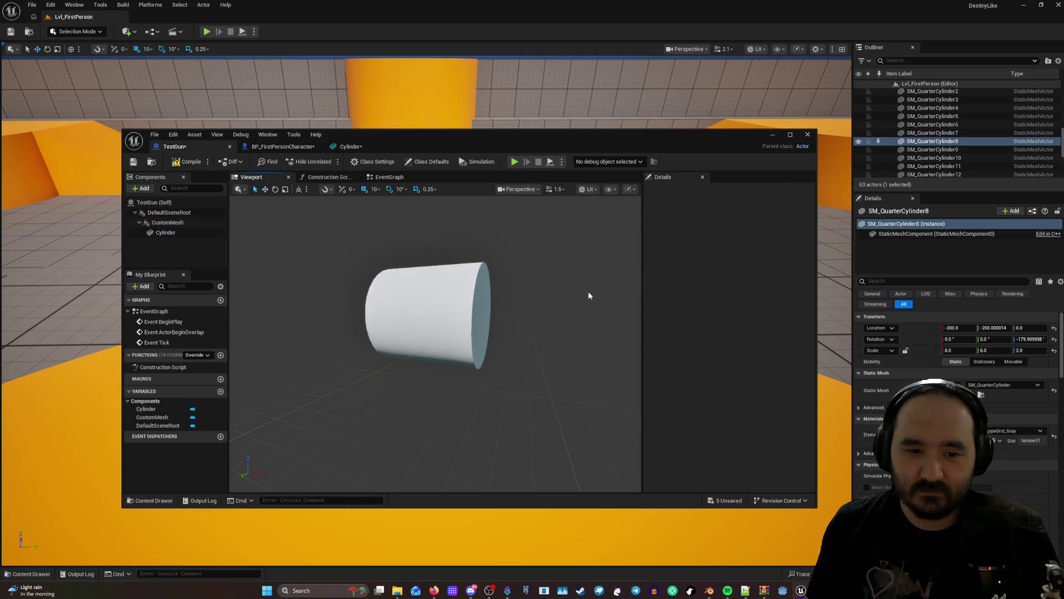
left_click(485, 315)
left_click(756, 294)
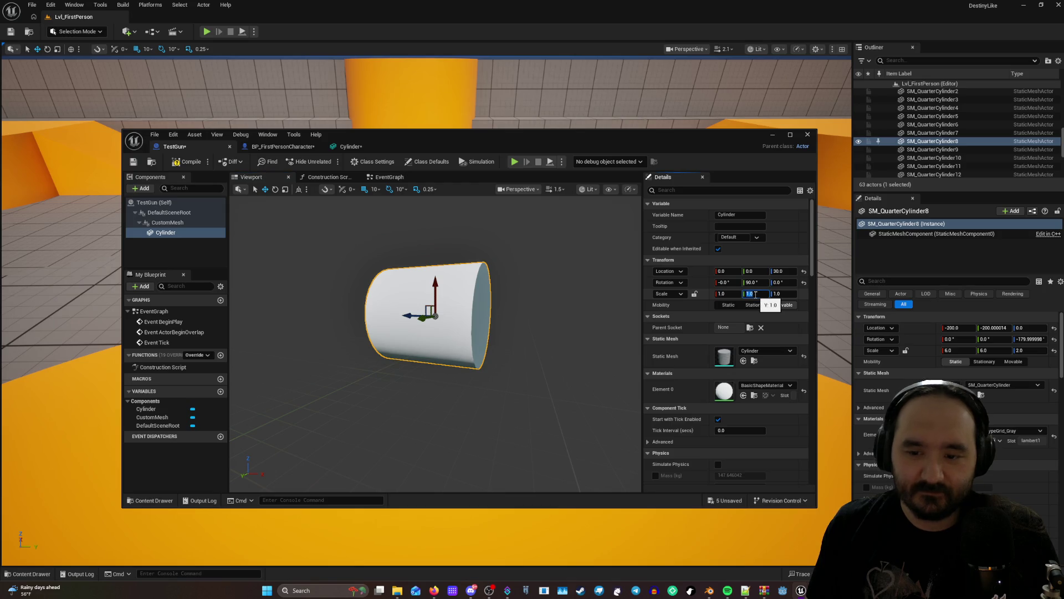
Try Cylinder scale values, fixing Z at 3 and testing X at 0.5 and 0.2.
key("Return")
mouse_move(554, 333)
left_mouse_down()
mouse_move(471, 338)
mouse_move(555, 332)
mouse_move(554, 300)
left_mouse_up()
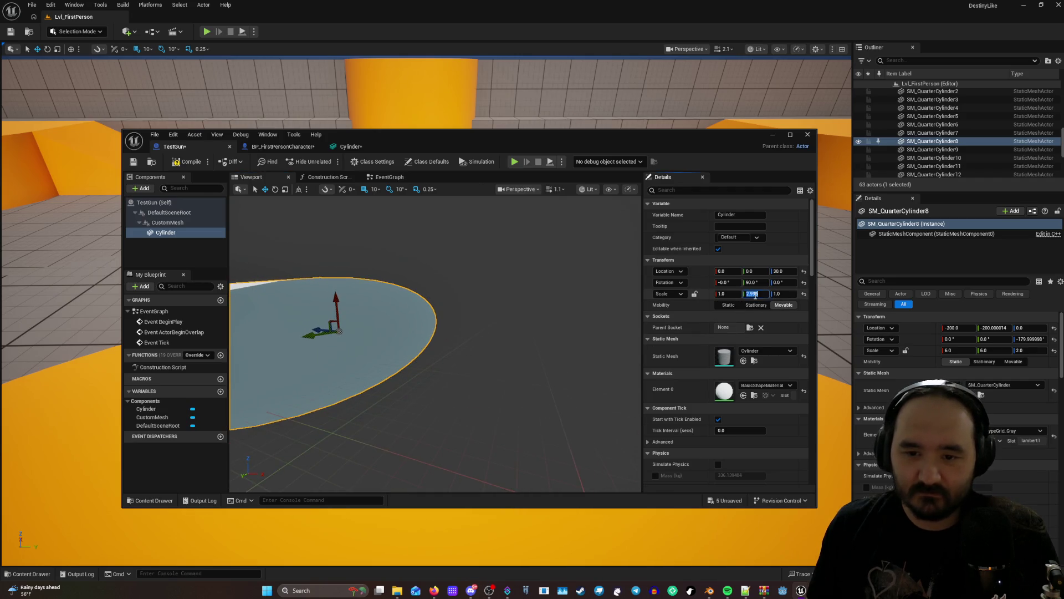
key("Return")
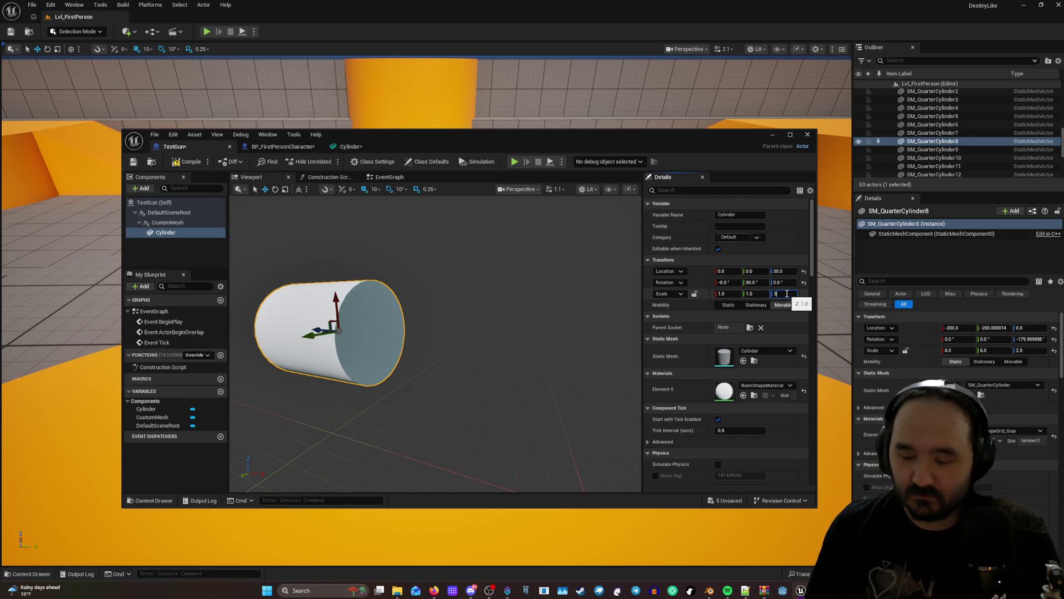
key("Return")
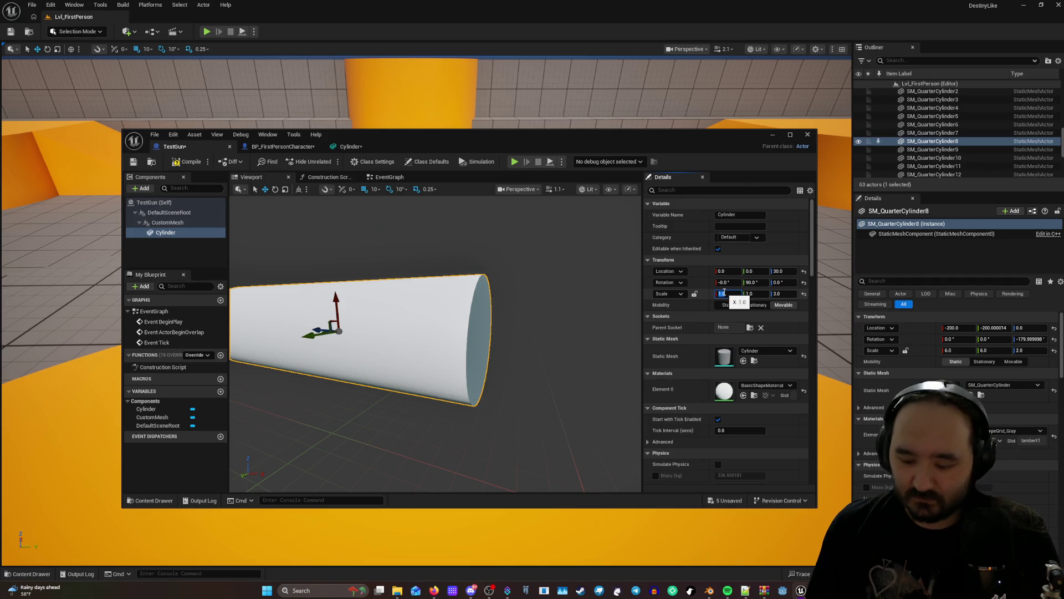
type("5")
key("Return")
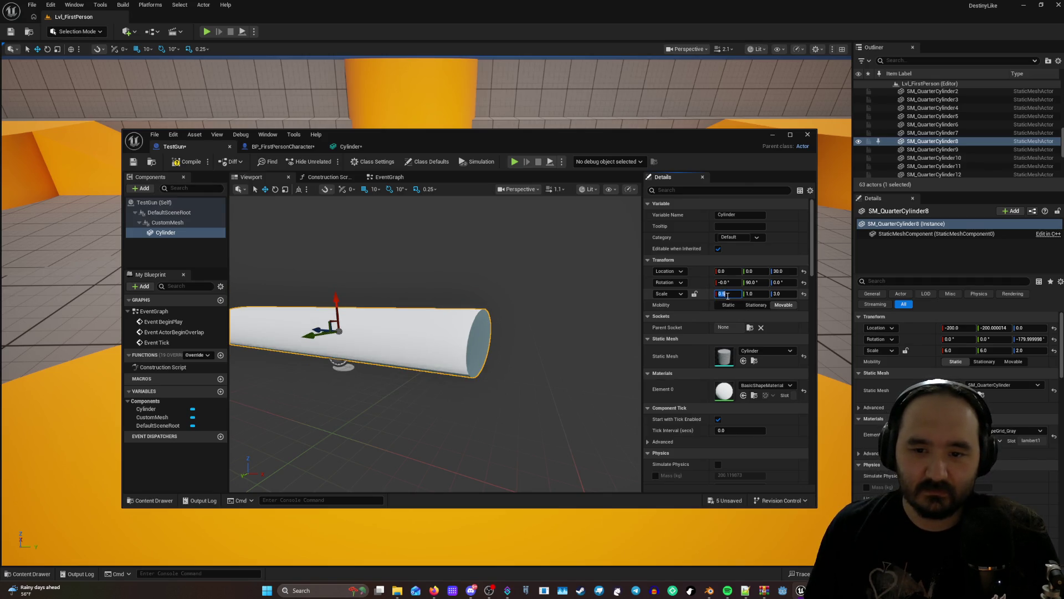
type("0")
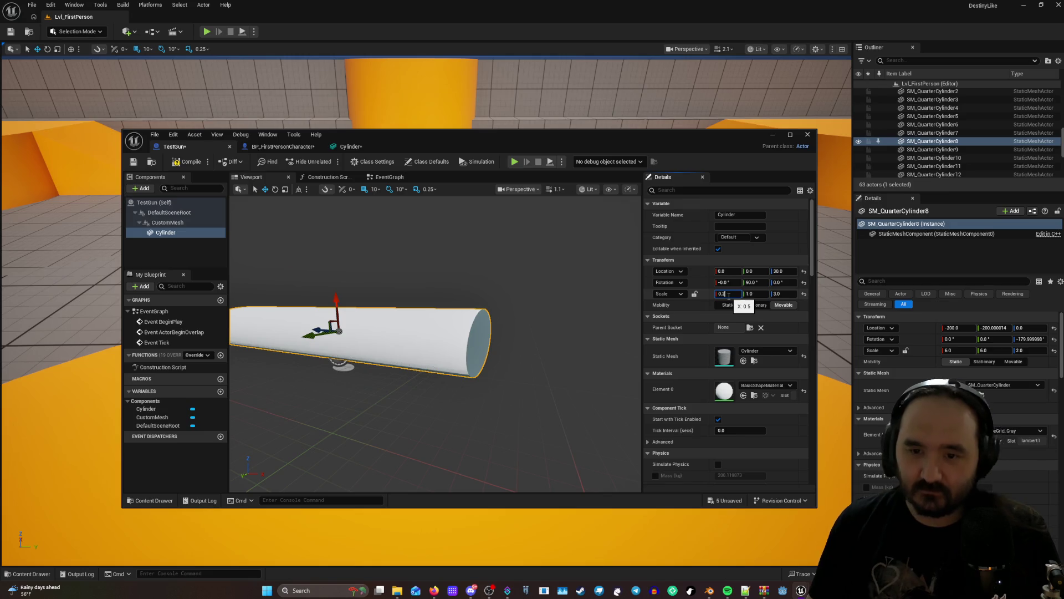
key("Return")
mouse_move(536, 311)
left_mouse_down()
mouse_move(555, 302)
mouse_move(516, 310)
left_mouse_up()
scroll(436, 332, "down", 3)
scroll(436, 332, "down", 3)
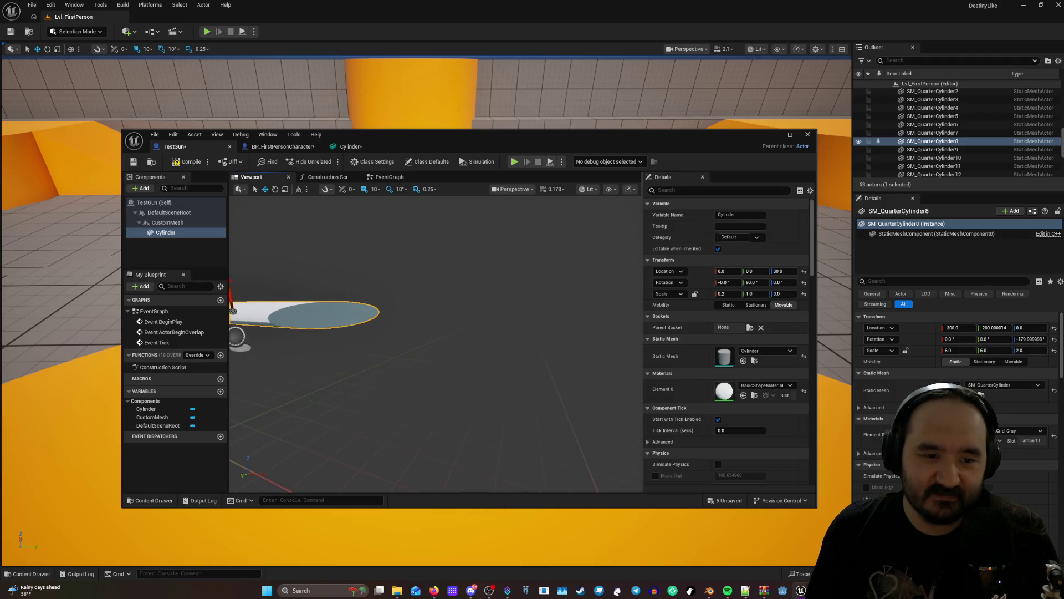
Settle the Cylinder's X and Y scale at 0.25 and view the whole barrel.
left_click(731, 294)
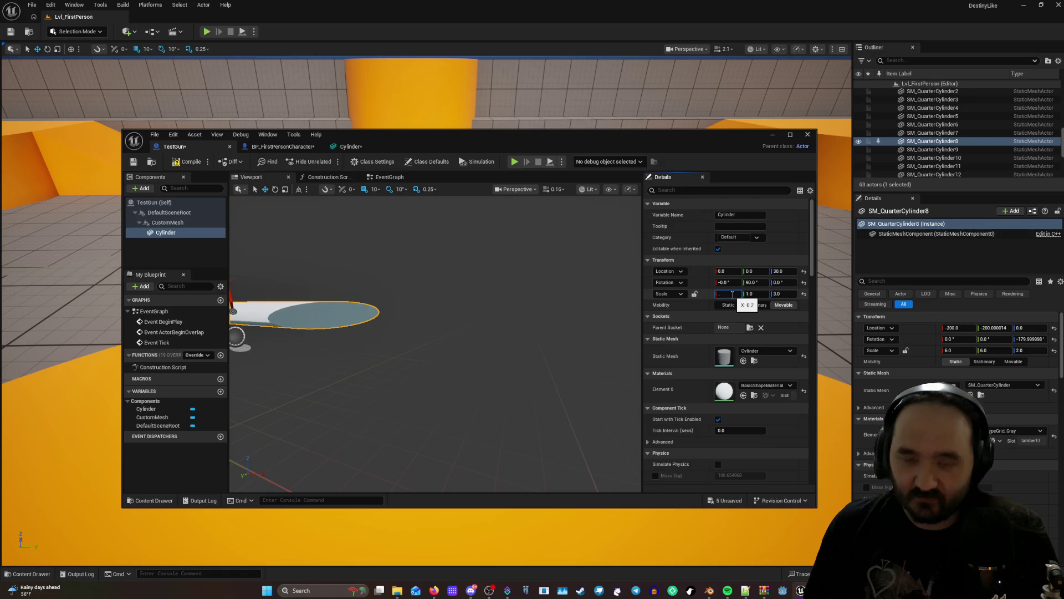
type("5")
key("Return")
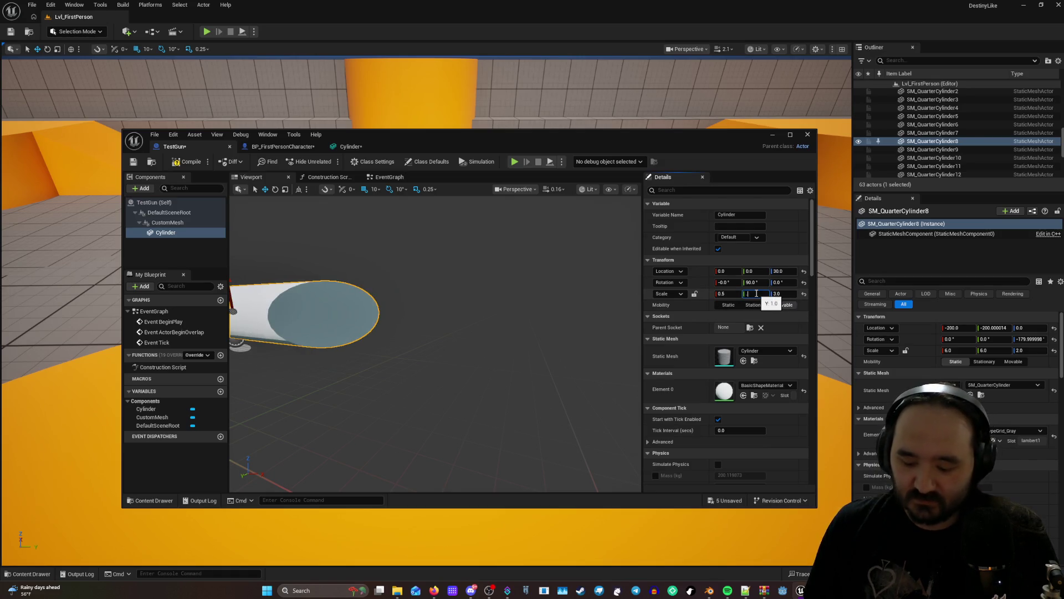
type("0.5")
key("Return")
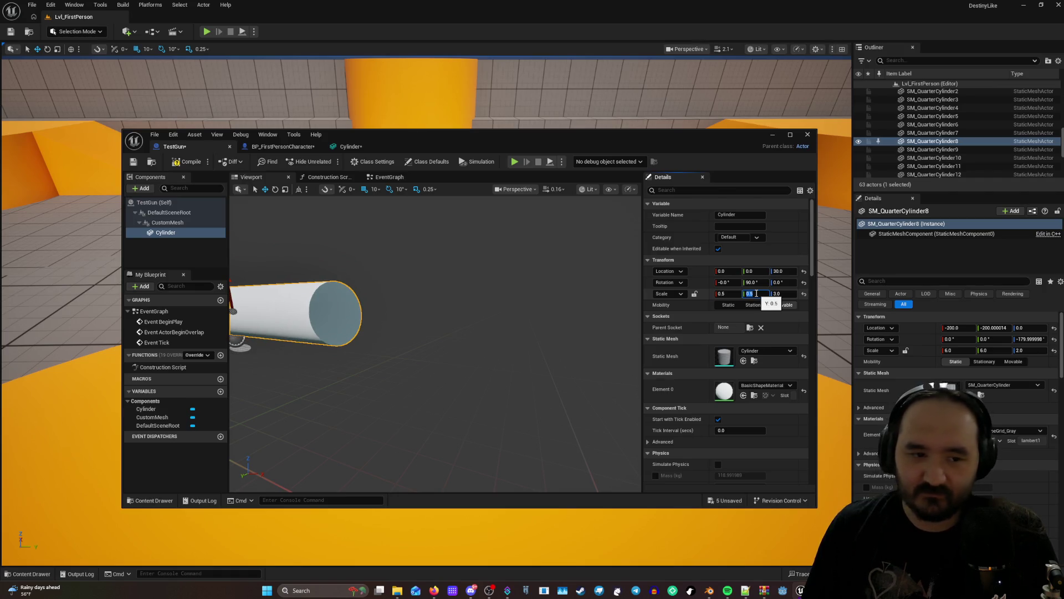
left_click_drag(579, 285, 540, 285)
type("2")
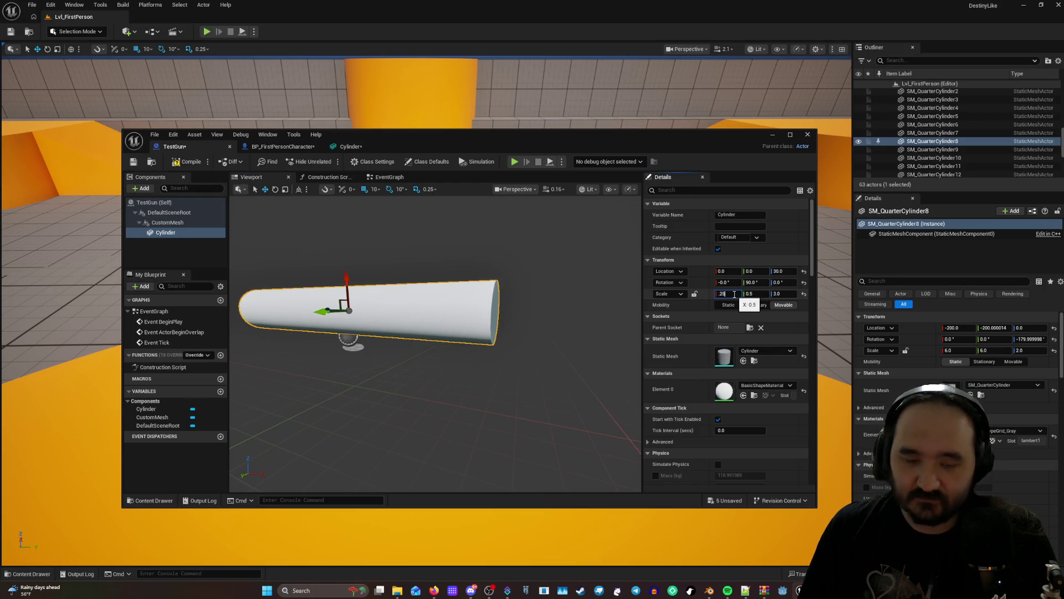
key("Return")
scroll(458, 355, "up", 8)
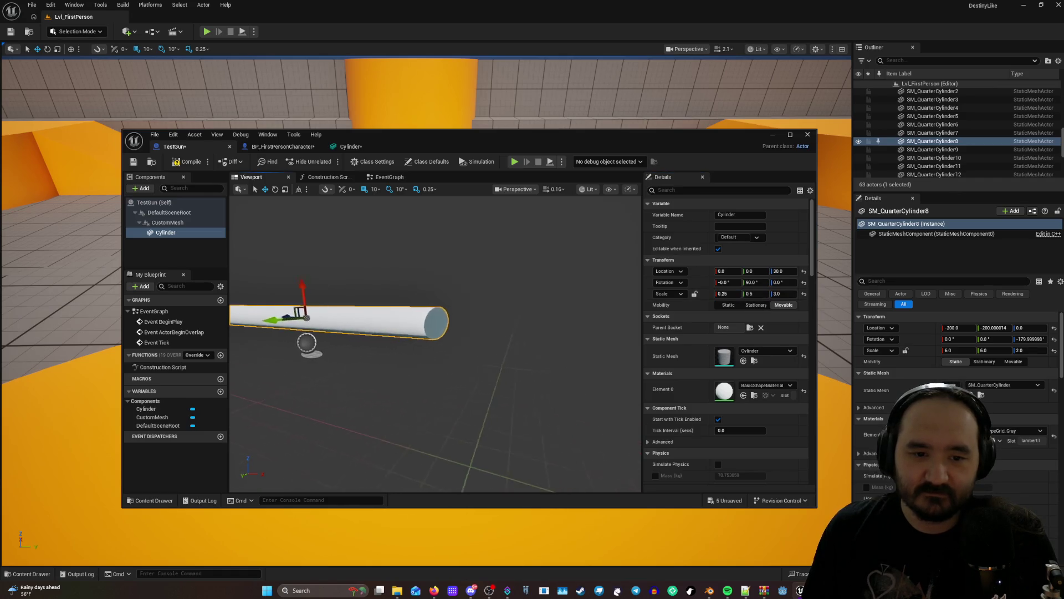
left_click(761, 294)
type("5")
key("Return")
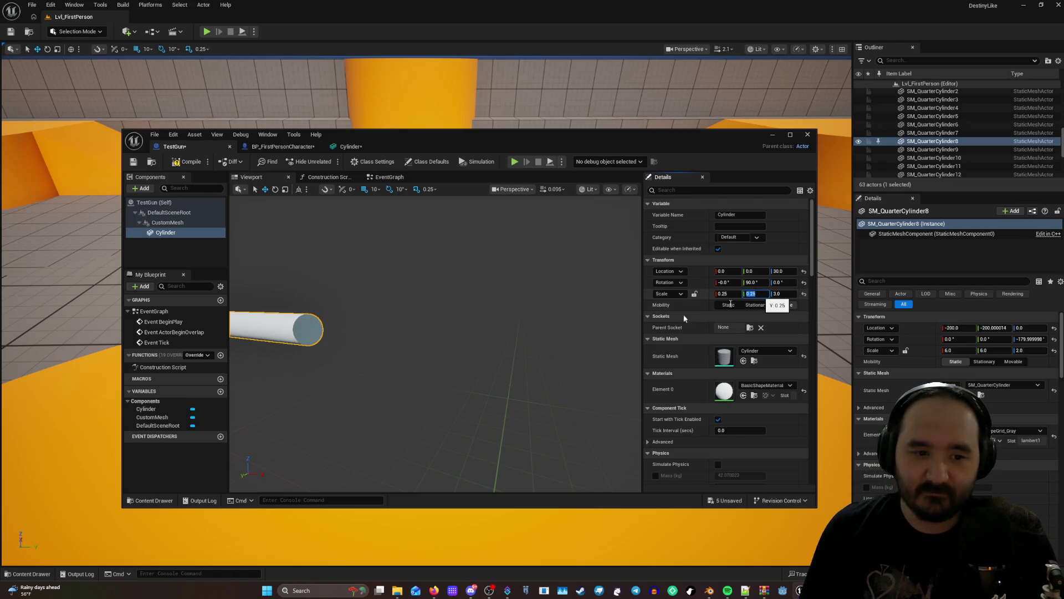
mouse_move(355, 382)
left_mouse_down()
mouse_move(415, 333)
mouse_move(402, 388)
mouse_move(392, 327)
mouse_move(341, 331)
mouse_move(538, 273)
left_mouse_up()
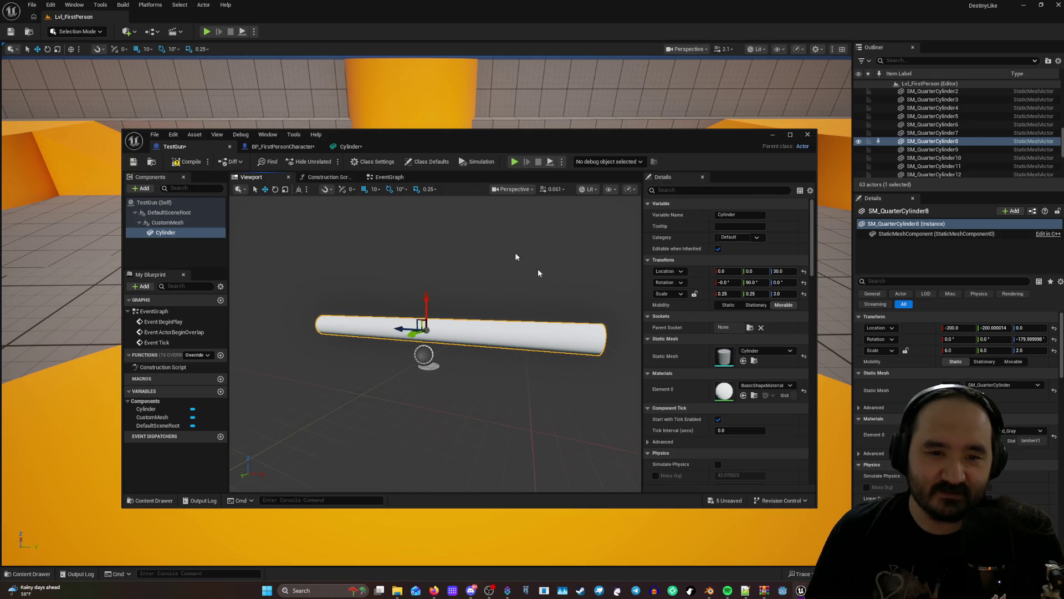
left_click(155, 202)
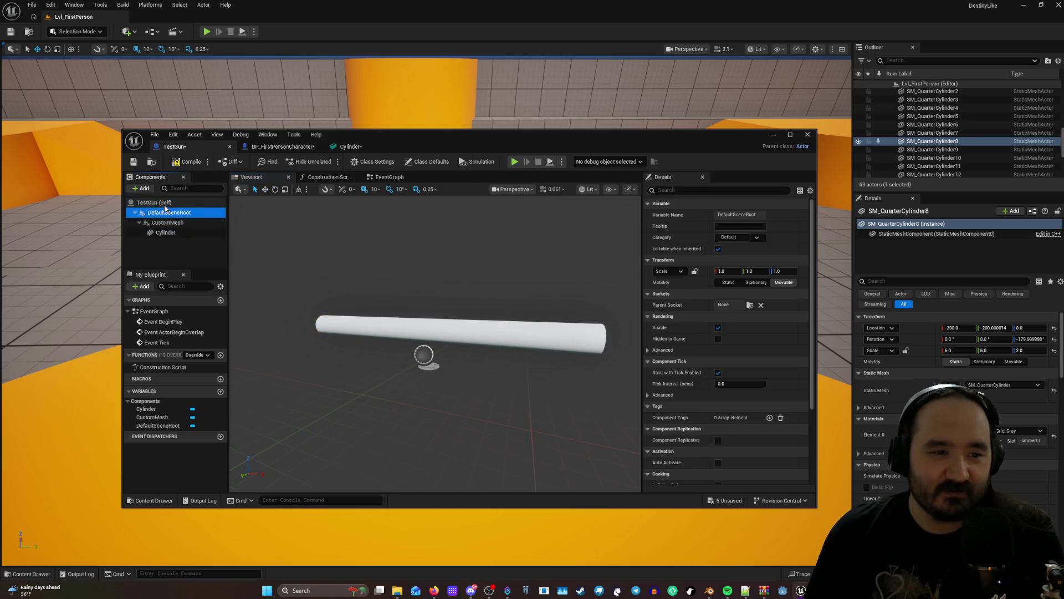
Close the Cylinder mesh editor tab and switch to BP_FirstPersonCharacter.
left_click(293, 147)
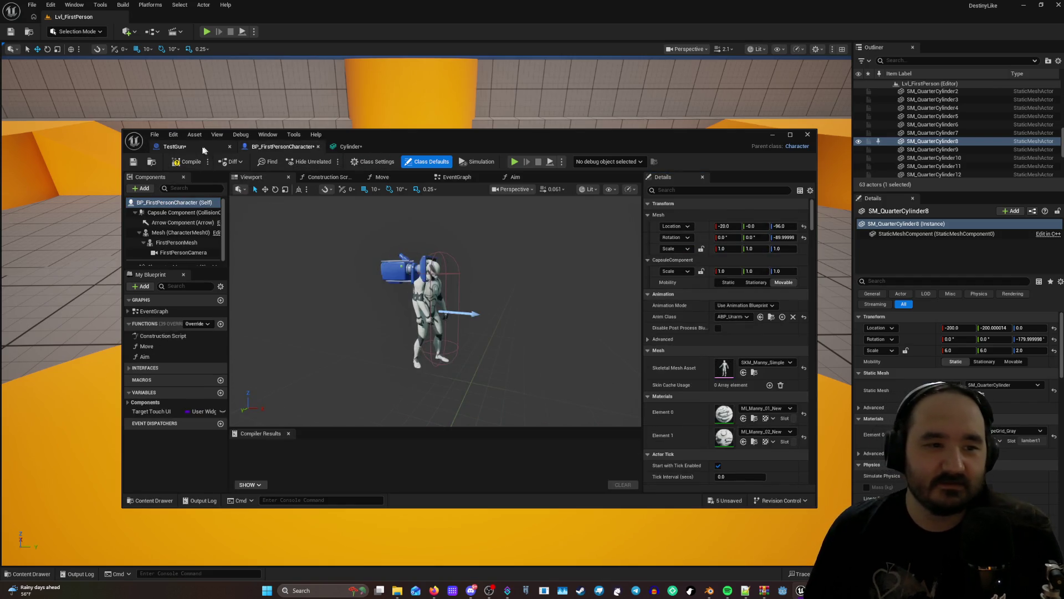
left_click(361, 146)
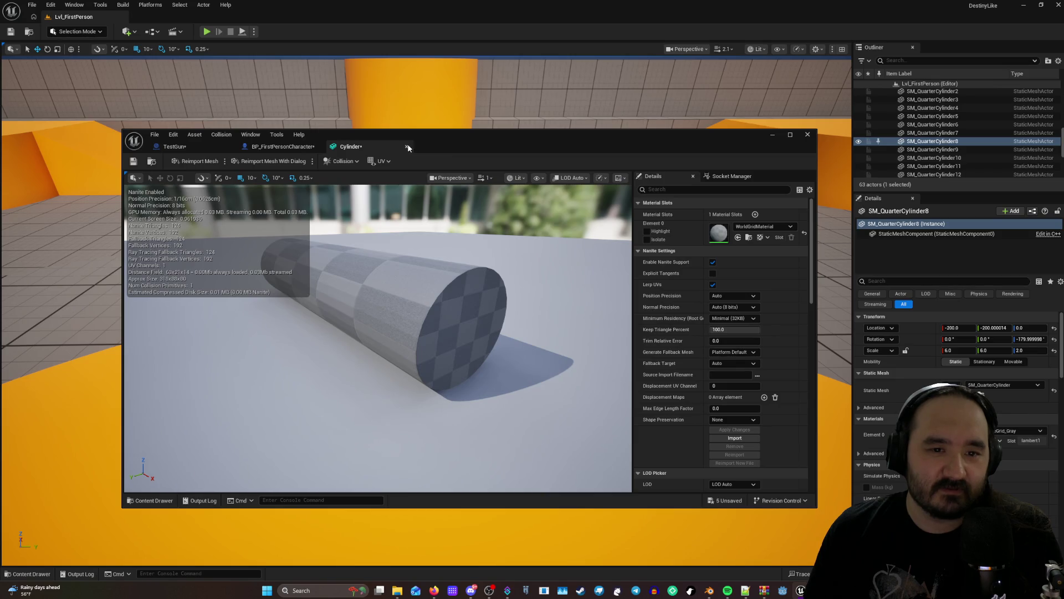
left_click(407, 145)
left_click(186, 146)
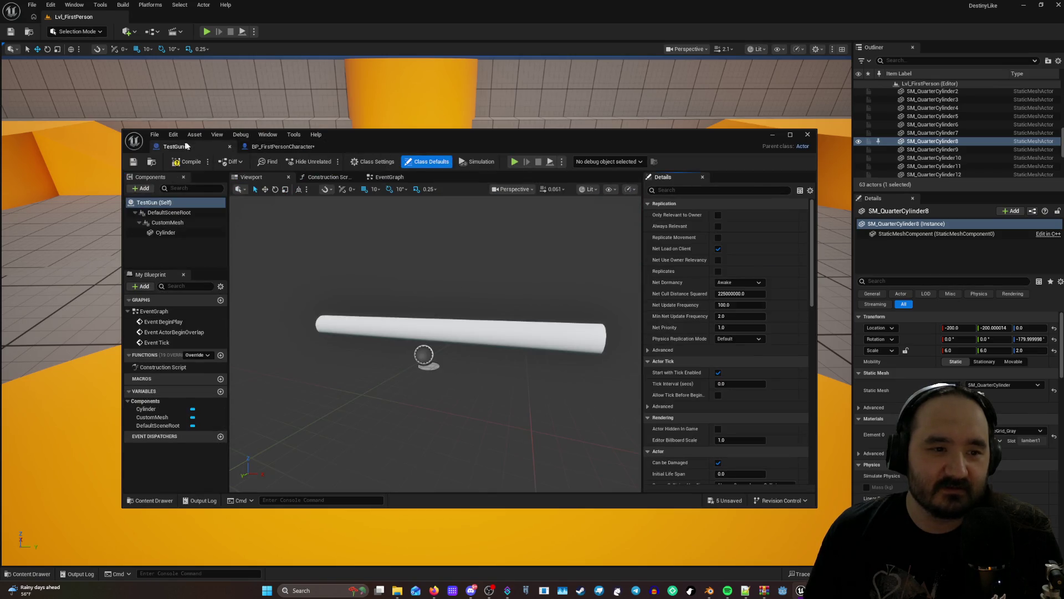
left_click(284, 148)
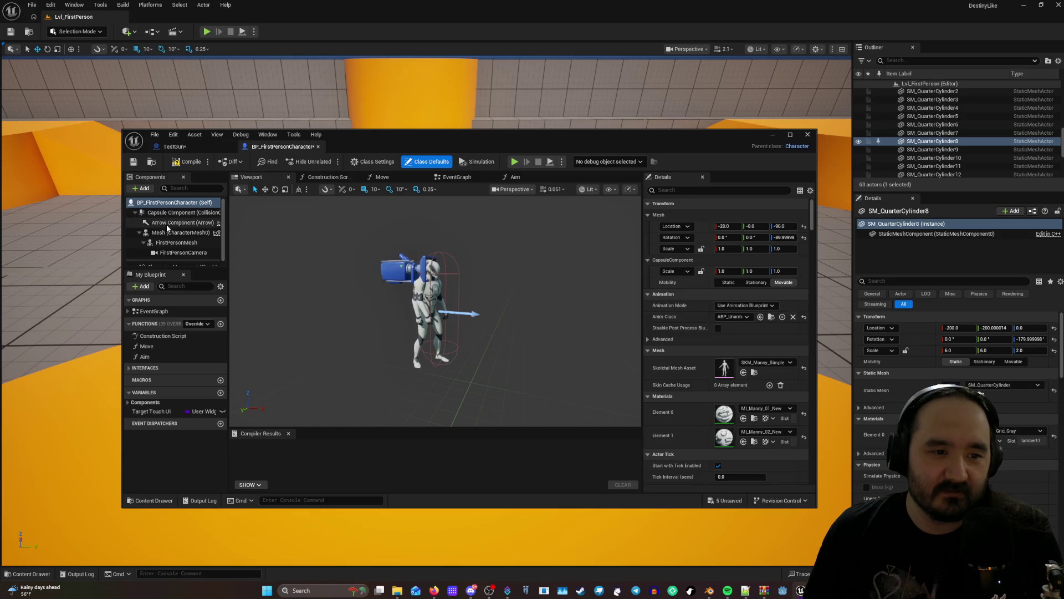
Show the Character Movement component's properties and widen the Components panel.
scroll(178, 238, "down", 1)
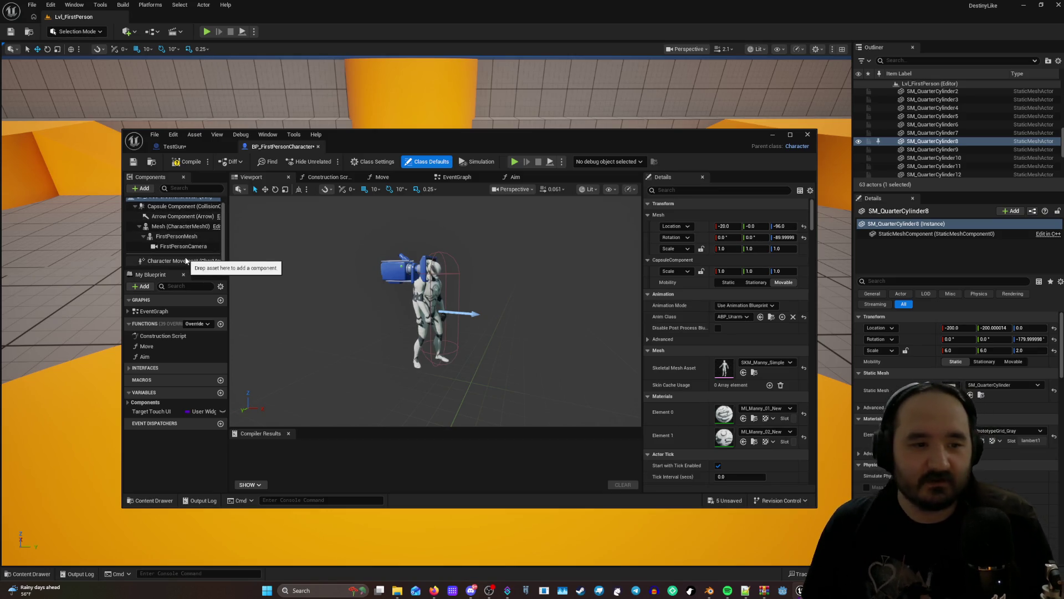
left_click(186, 261)
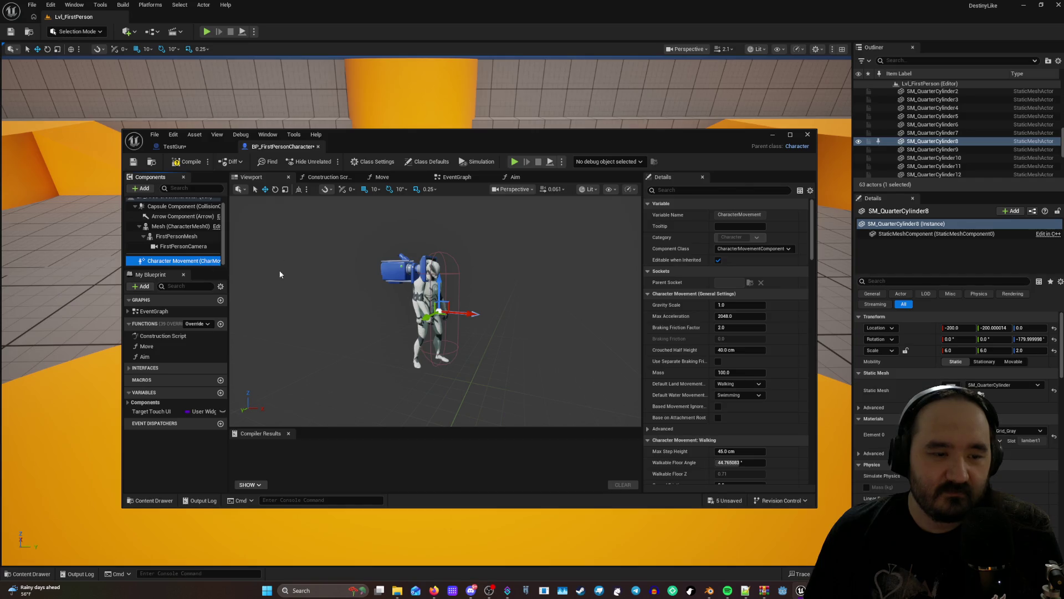
mouse_move(227, 262)
left_mouse_down()
mouse_move(320, 269)
mouse_move(302, 270)
left_mouse_up()
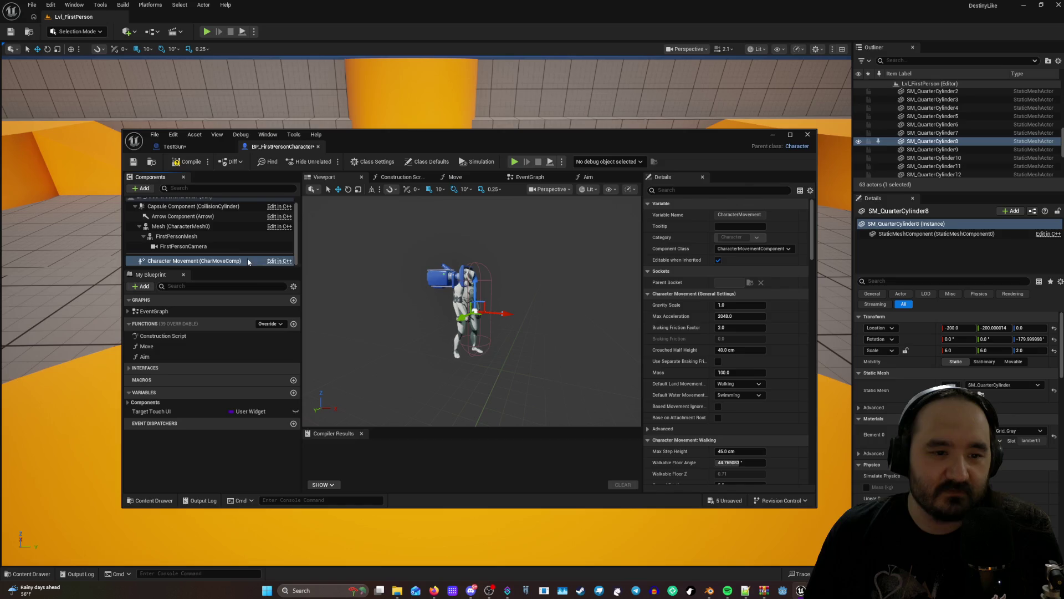
scroll(308, 272, "up", 3)
scroll(249, 244, "up", 1)
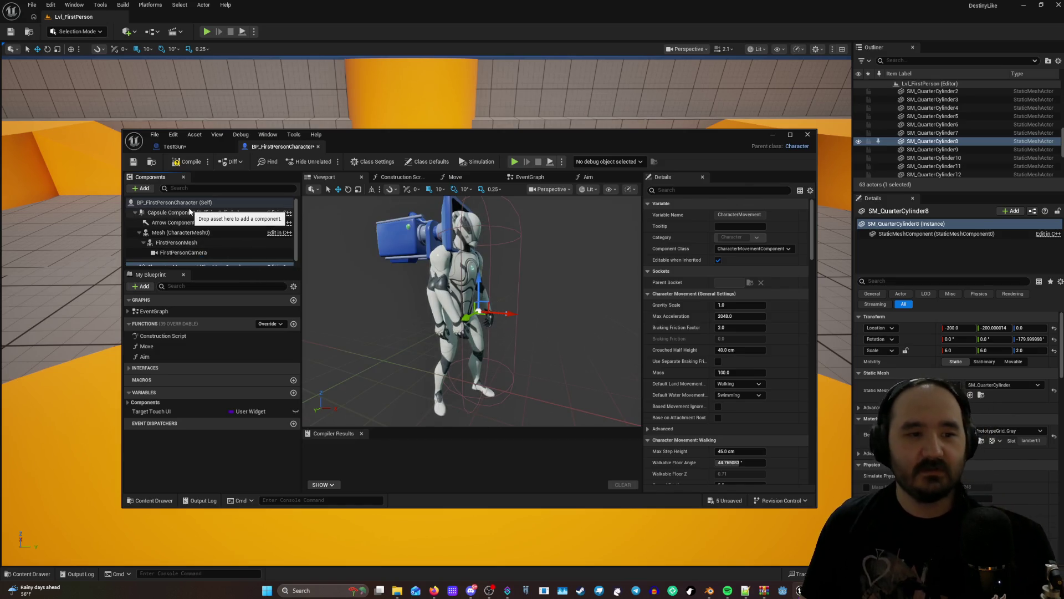
scroll(205, 214, "down", 1)
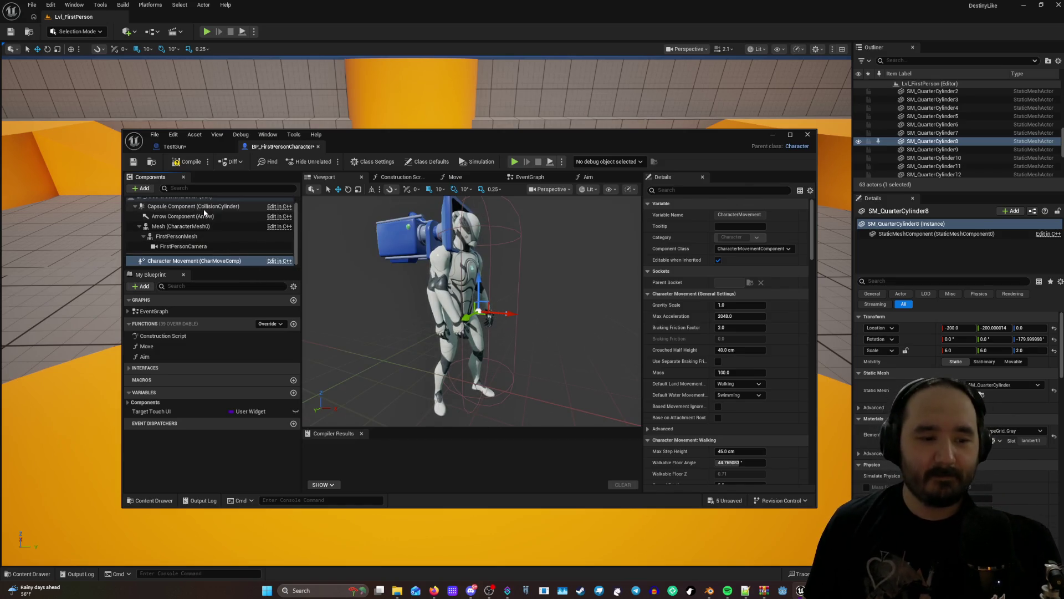
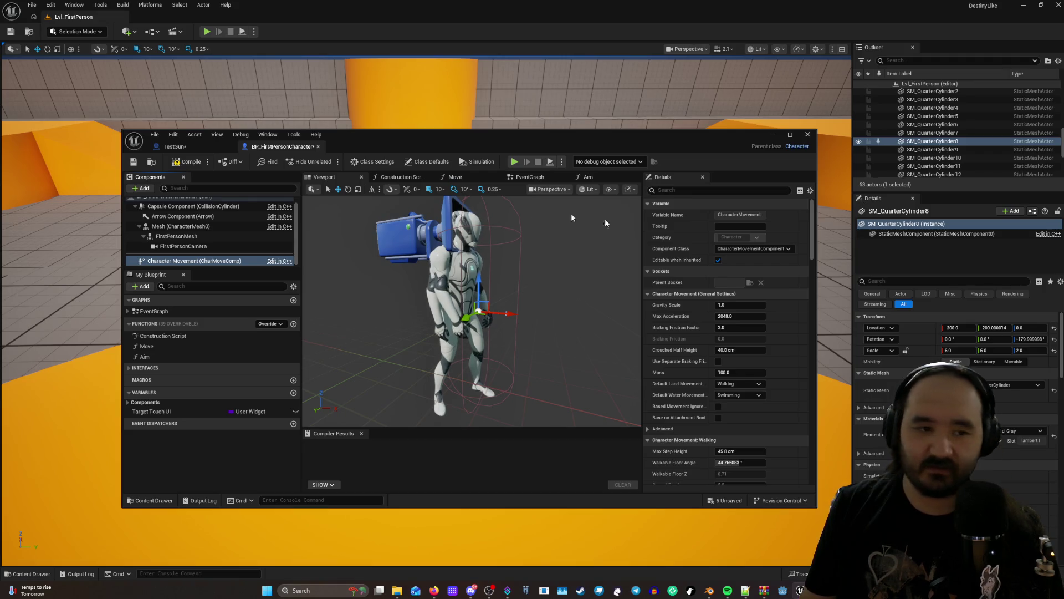
Inspect the character's Mesh and FirstPersonMesh components, collapsing and re-expanding FirstPersonMesh.
scroll(188, 238, "up", 1)
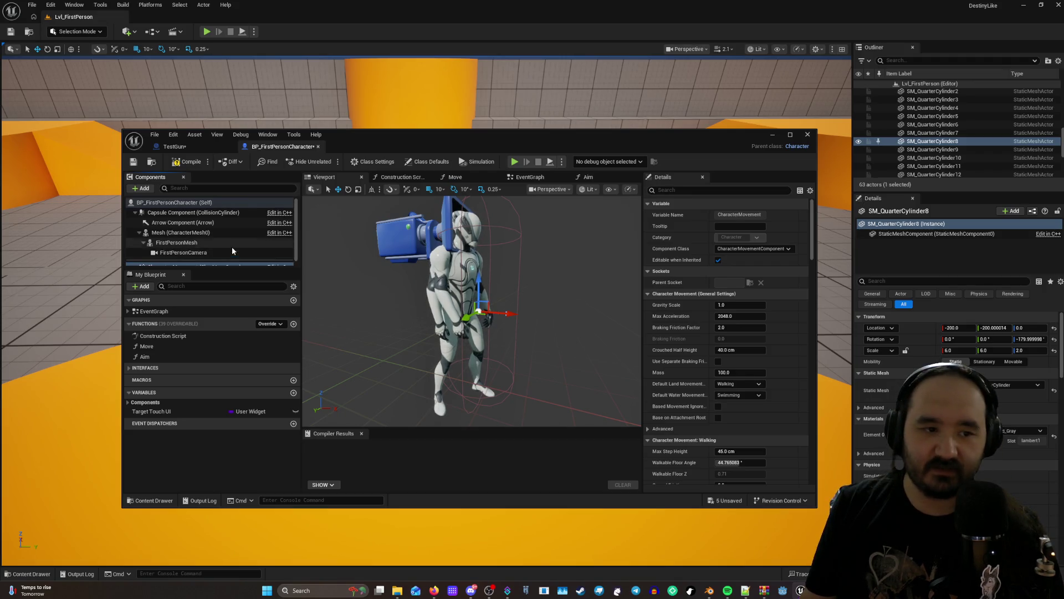
left_click(183, 232)
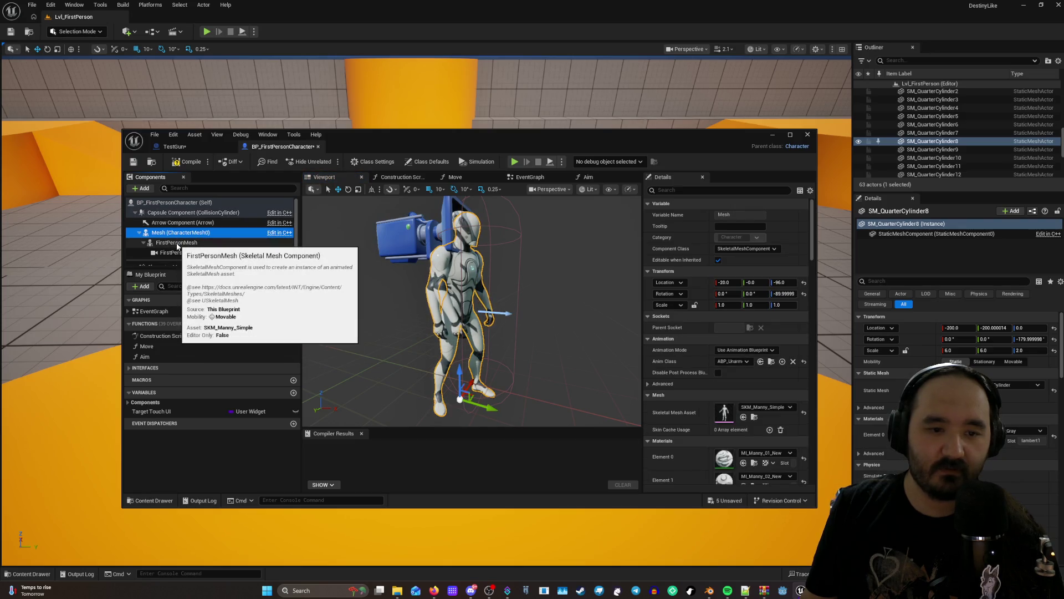
left_click(177, 244)
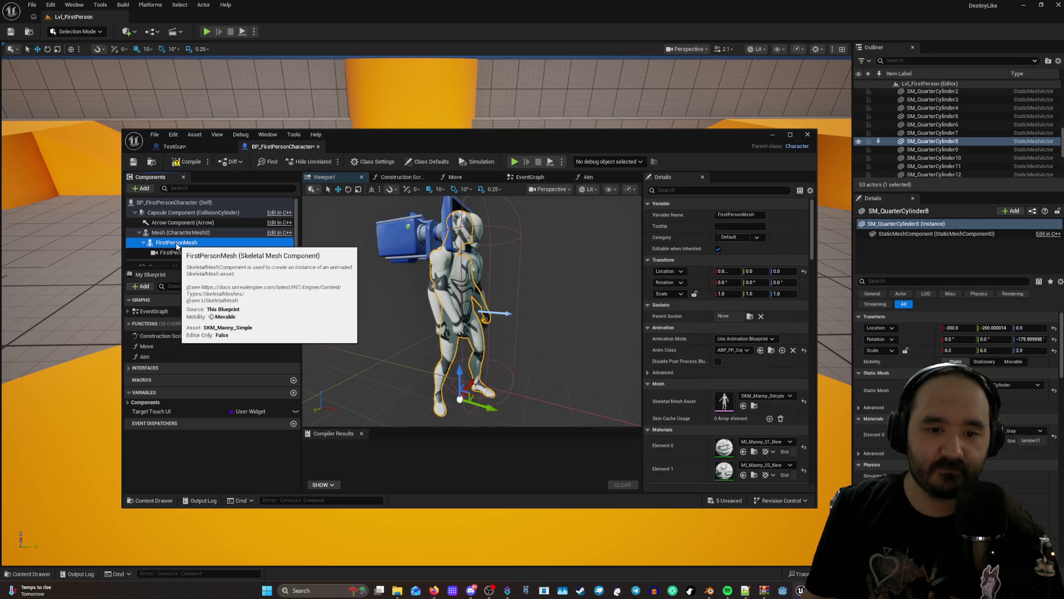
left_click(180, 233)
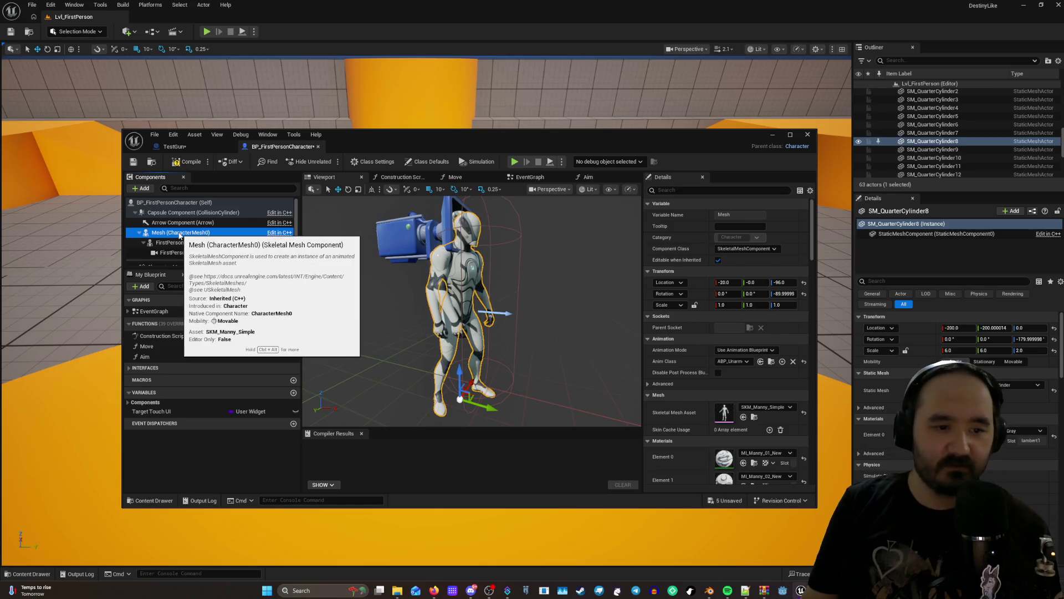
left_click(144, 242)
left_click(144, 242)
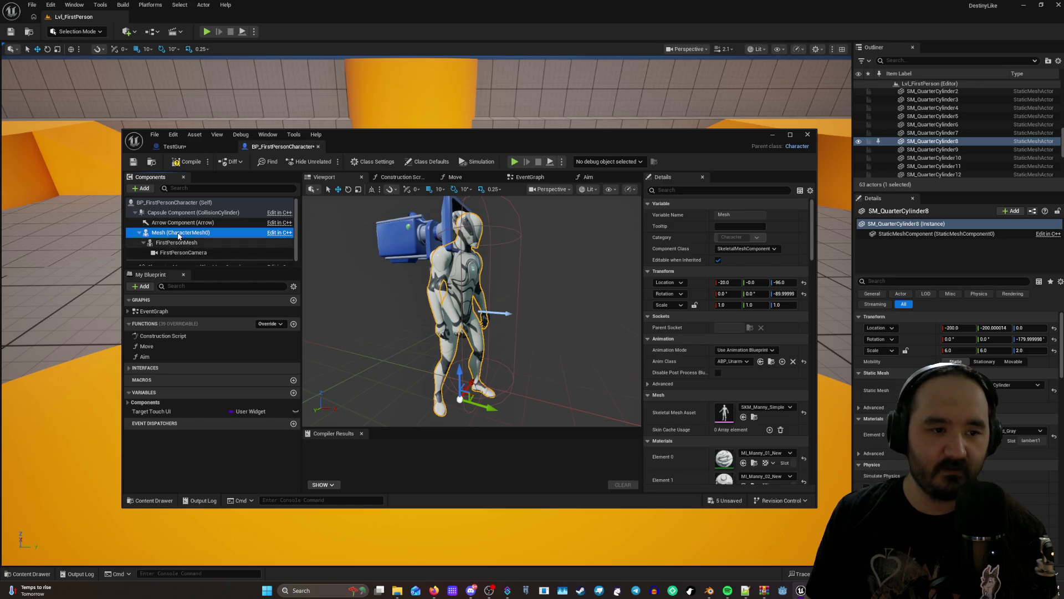
scroll(186, 238, "down", 1)
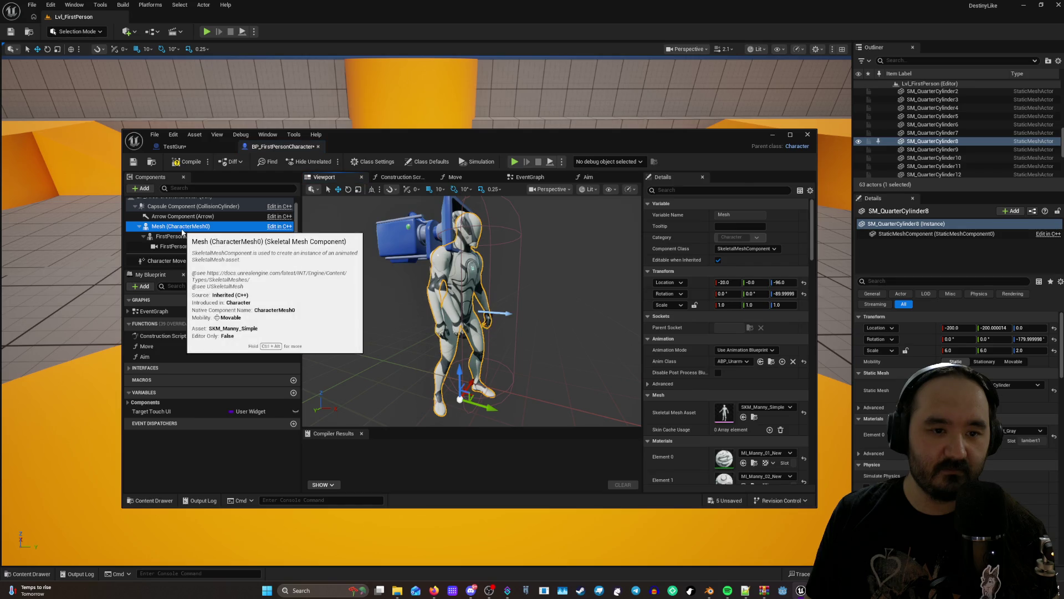
Review the FirstPersonMesh and Mesh component properties in the character blueprint.
left_click(462, 328)
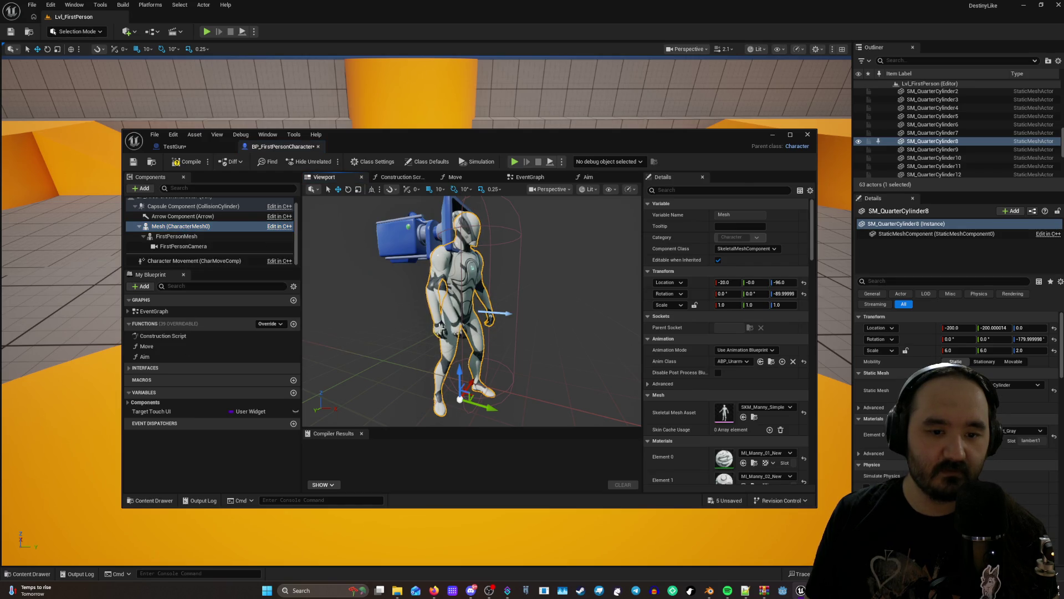
left_click(181, 237)
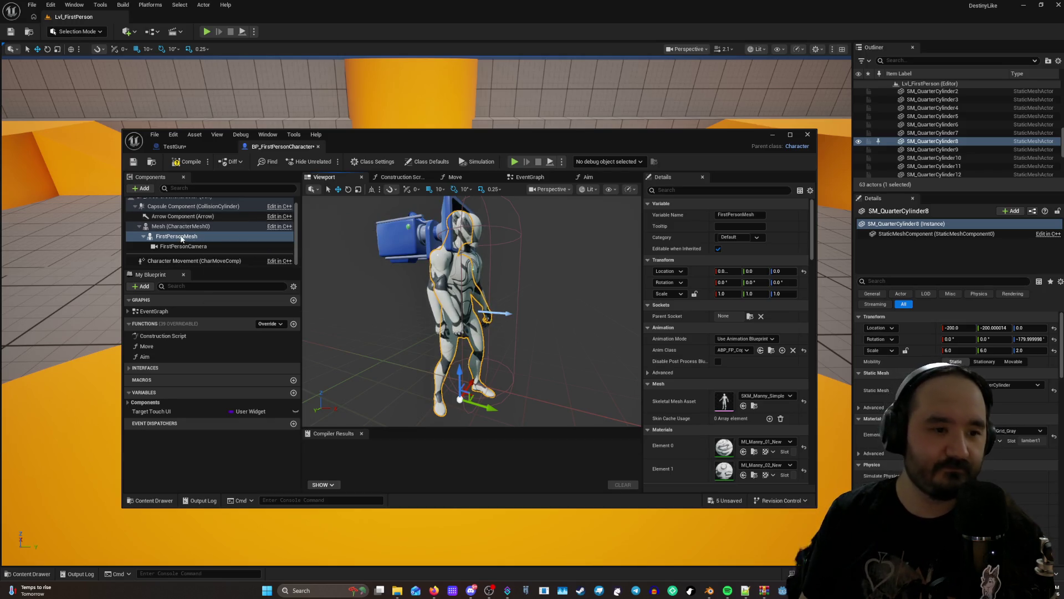
left_click(187, 226)
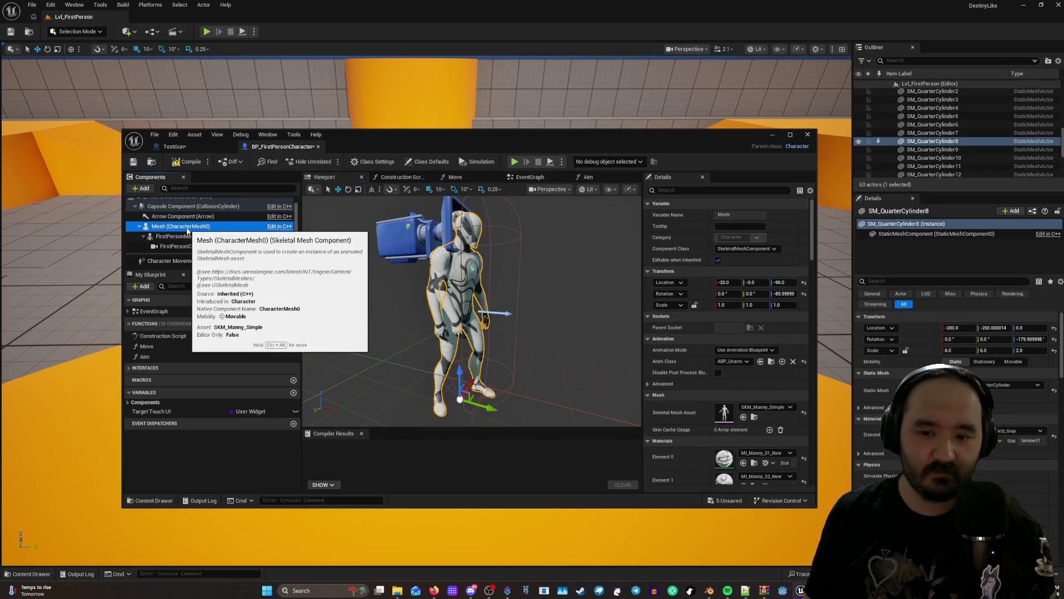
scroll(662, 370, "down", 8)
scroll(662, 370, "down", 5)
scroll(669, 359, "down", 8)
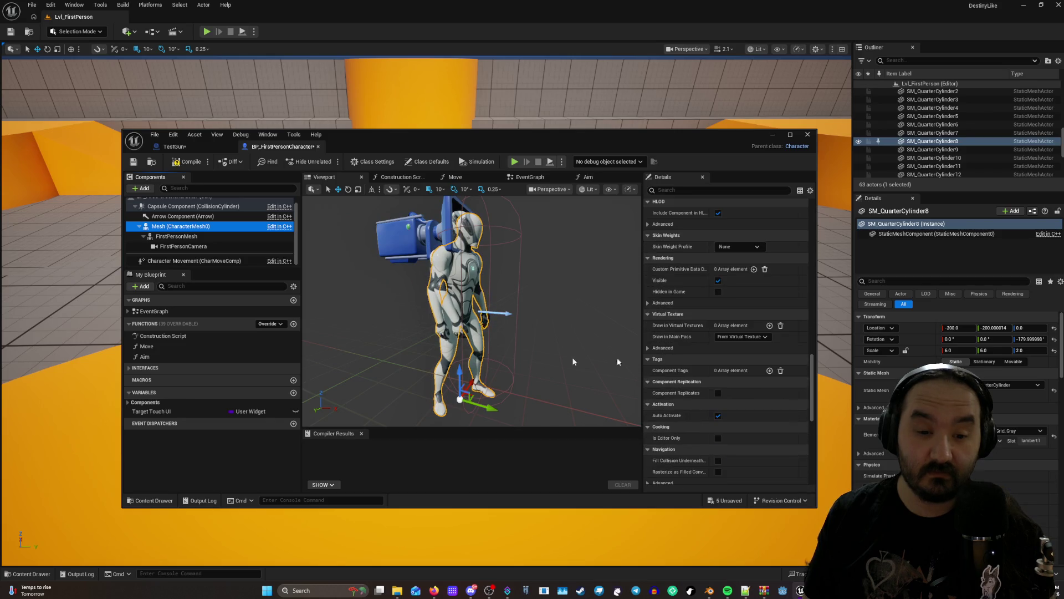
left_click(128, 368)
left_click(128, 369)
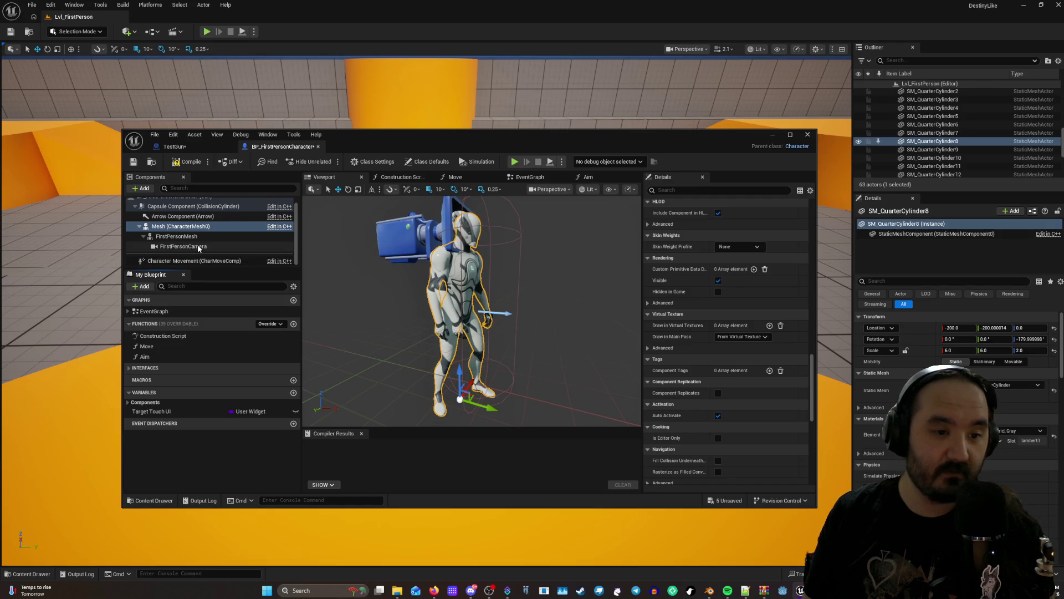
Inspect the Character Movement, Capsule and Arrow components, then return to Mesh.
left_click(178, 259)
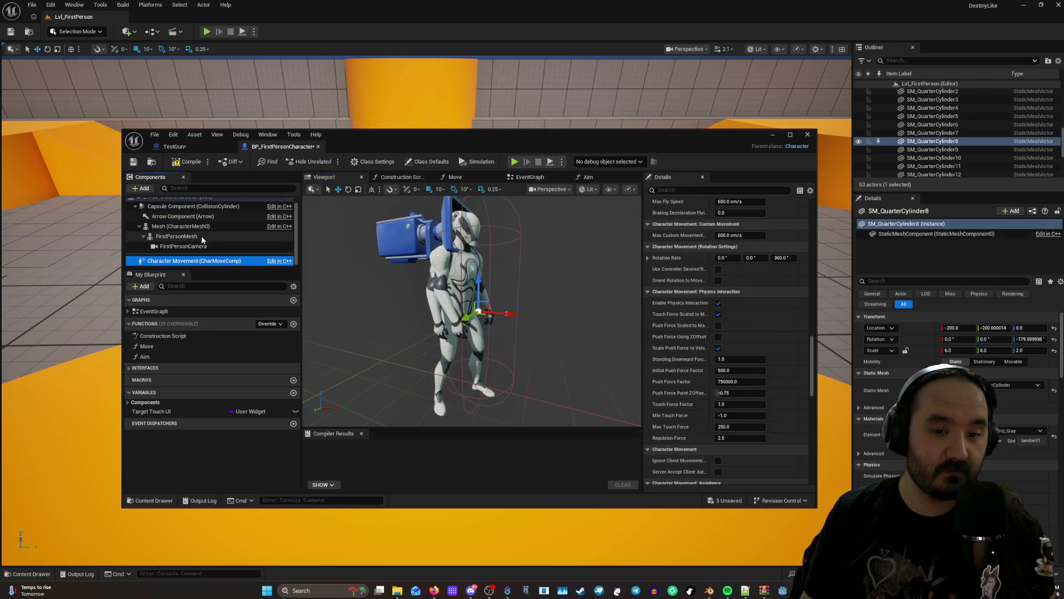
scroll(201, 235, "up", 2)
left_click(171, 210)
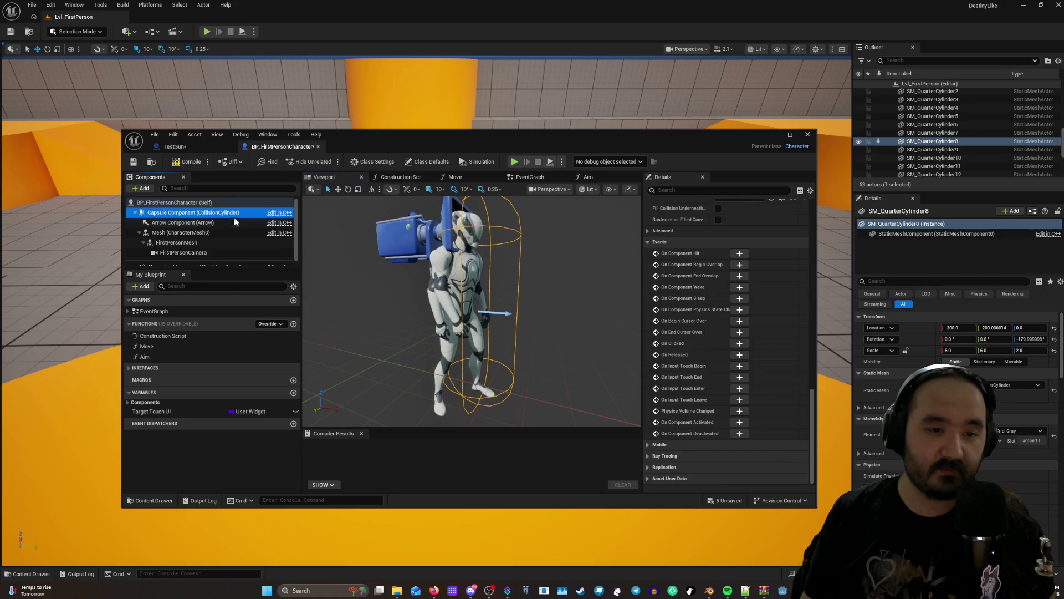
left_click(199, 222)
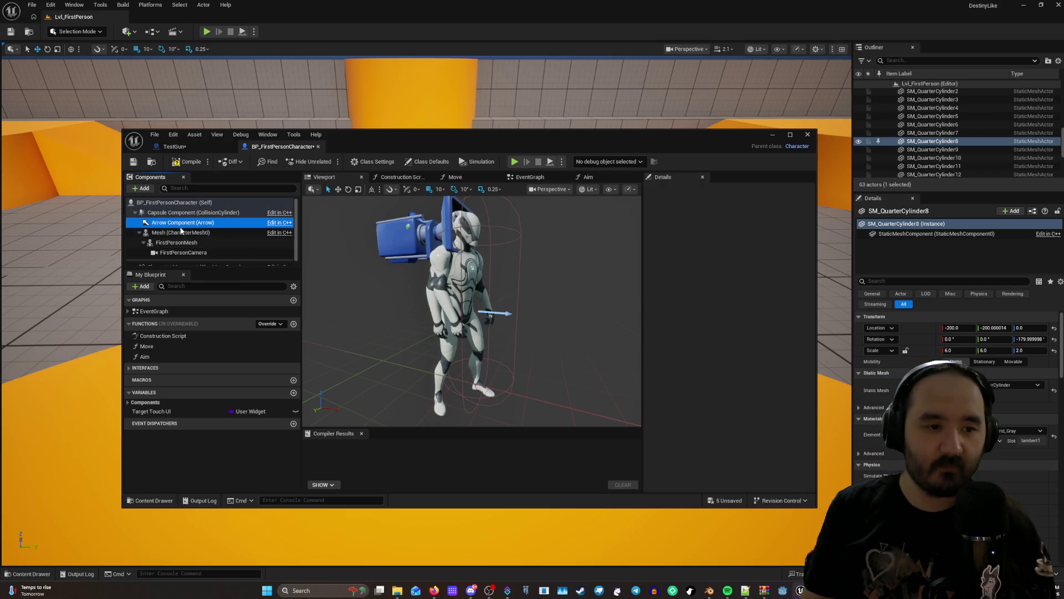
left_click(182, 233)
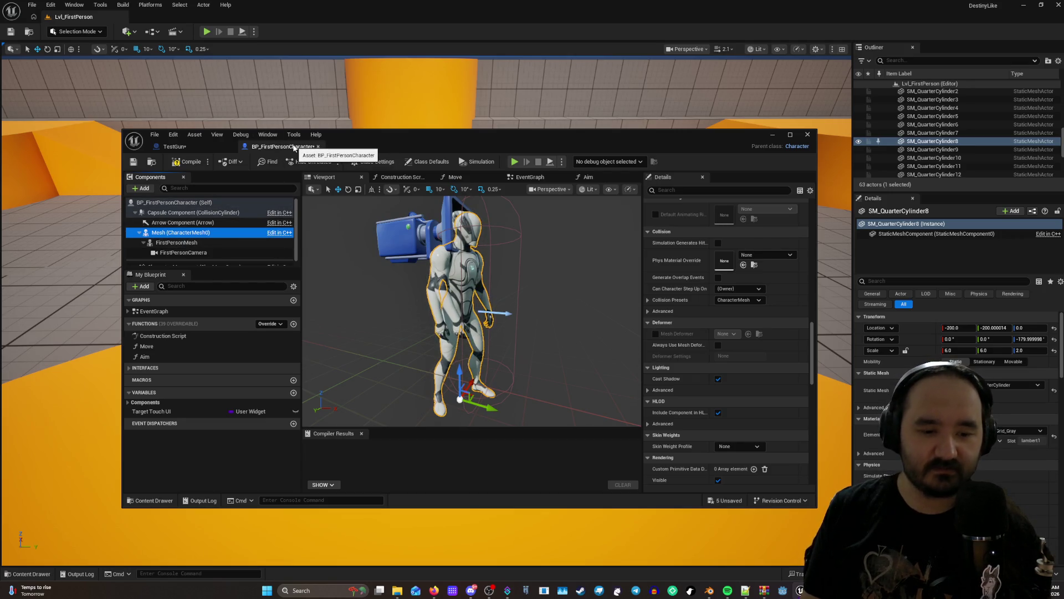
Browse the content drawer into the Characters/Mannequins/Meshes folder.
left_click(147, 162)
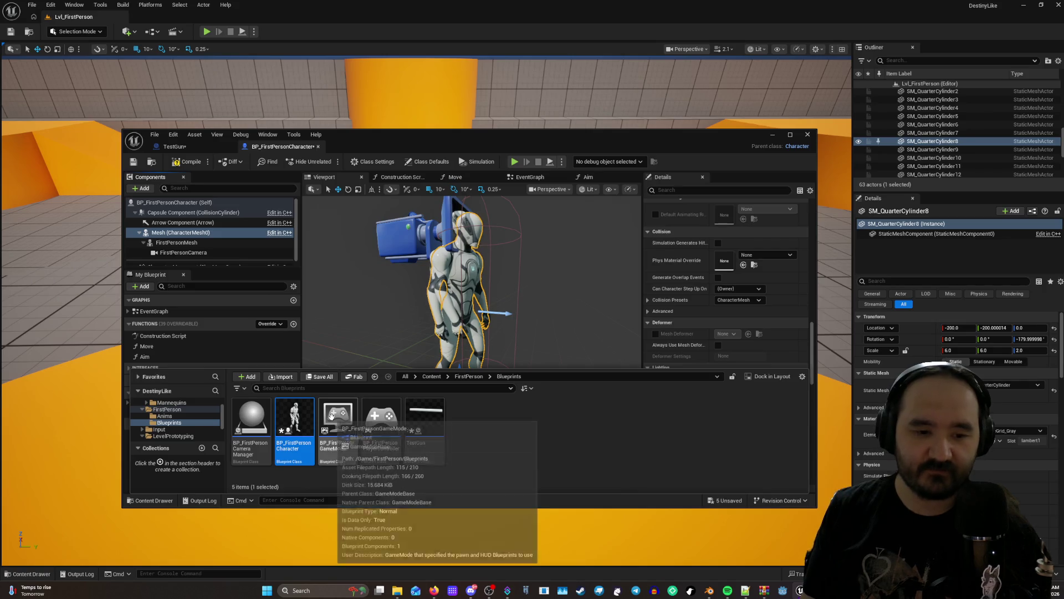
mouse_move(296, 429)
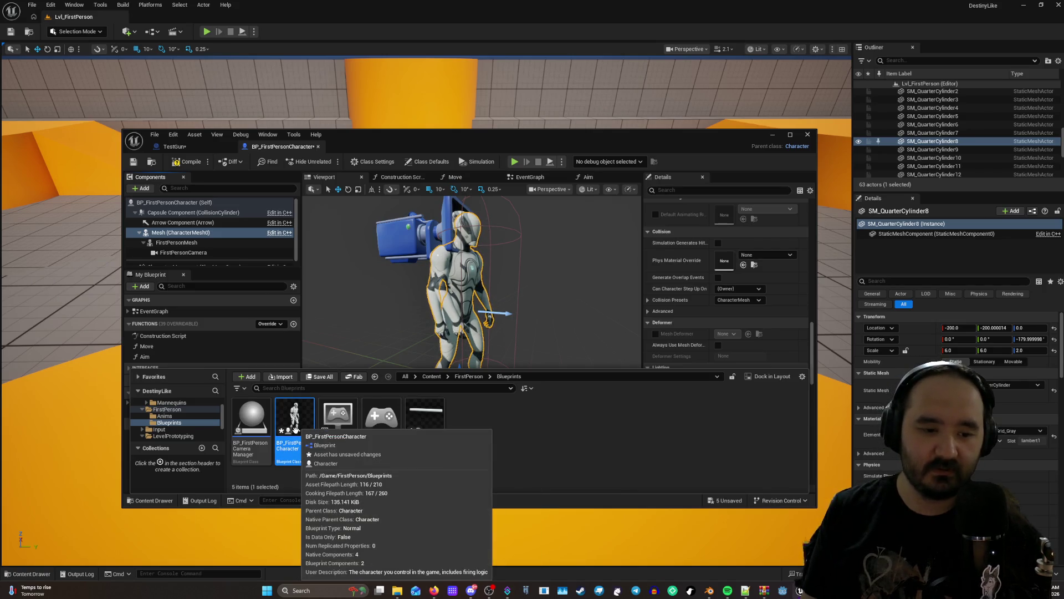
mouse_move(382, 415)
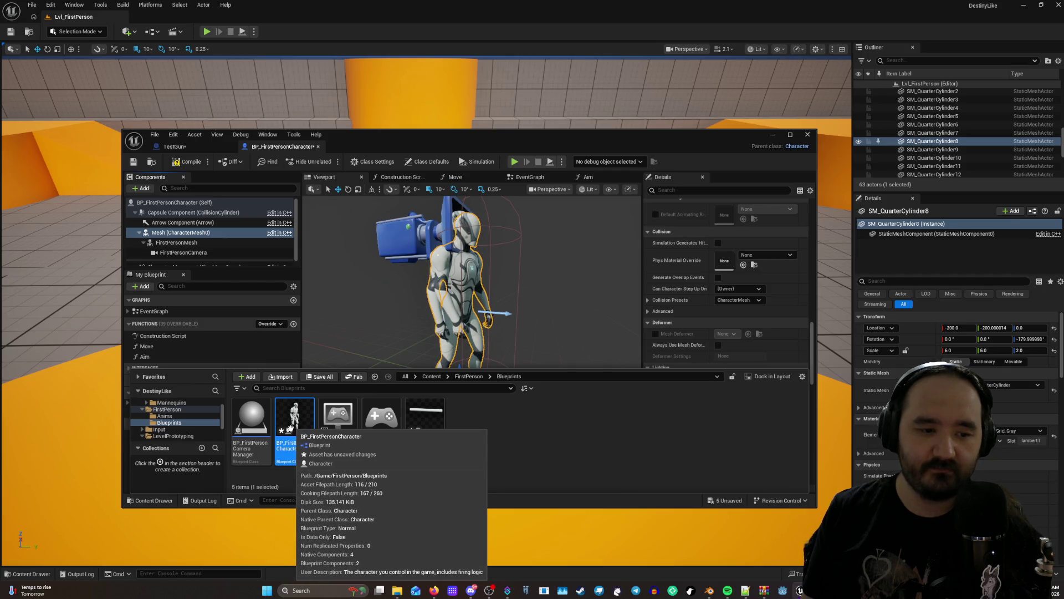
left_click(172, 402)
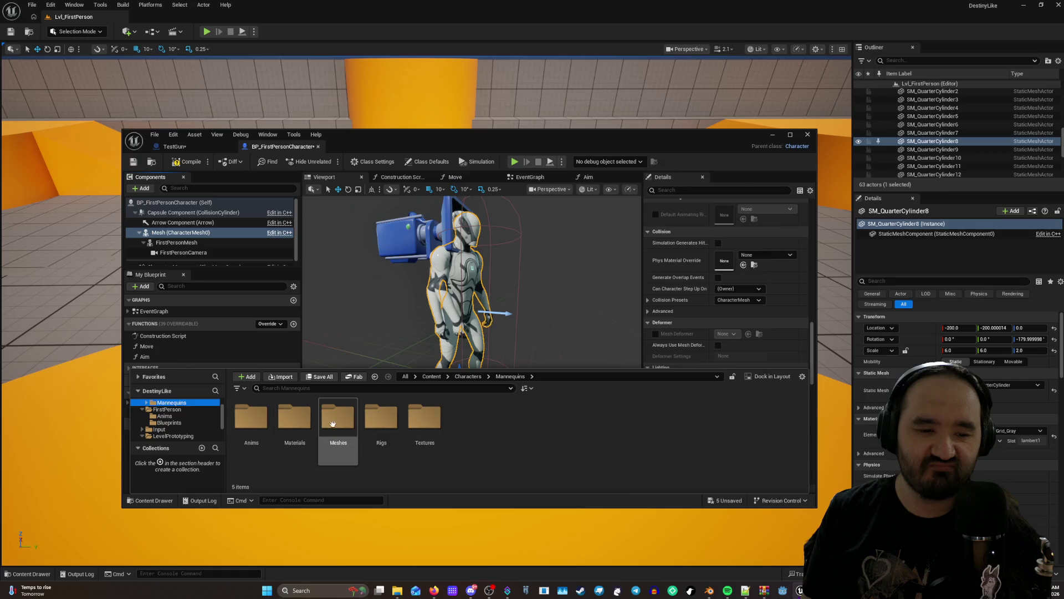
double_click(341, 425)
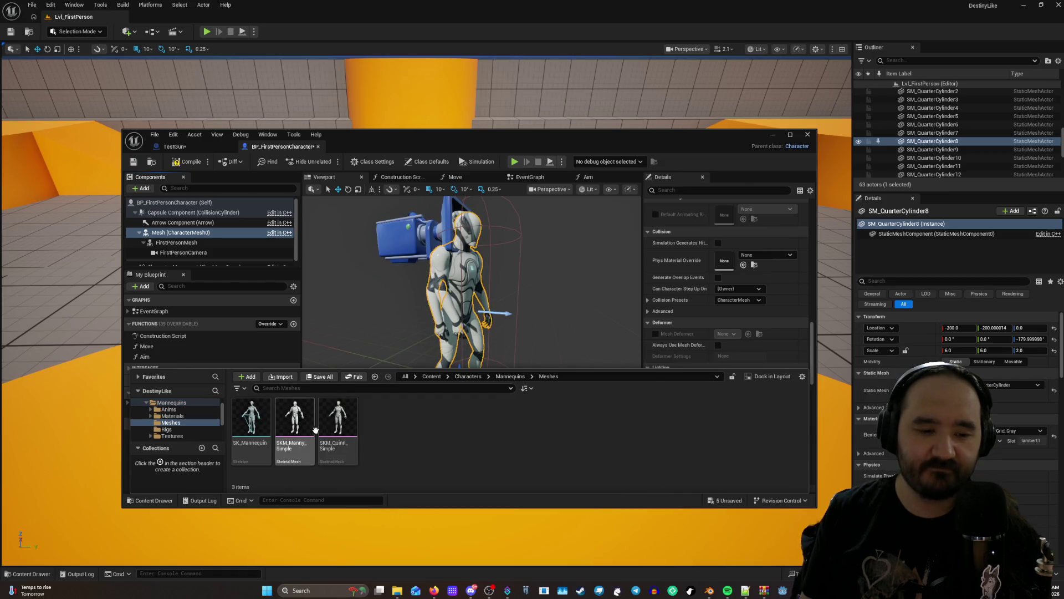
Open the SK_Mannequin skeleton for editing.
mouse_move(307, 430)
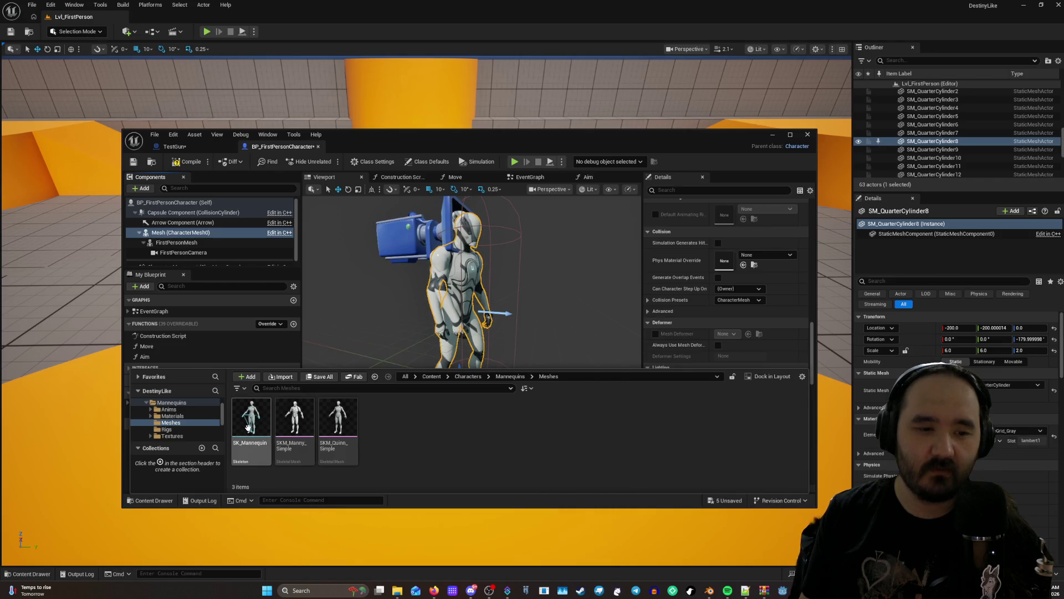
mouse_move(249, 422)
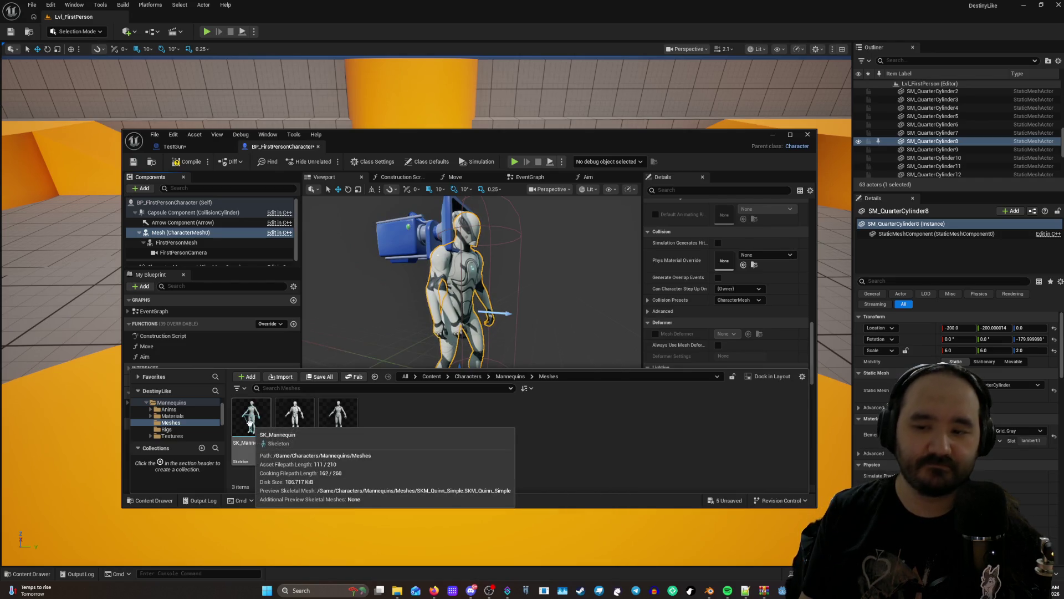
left_click(248, 422)
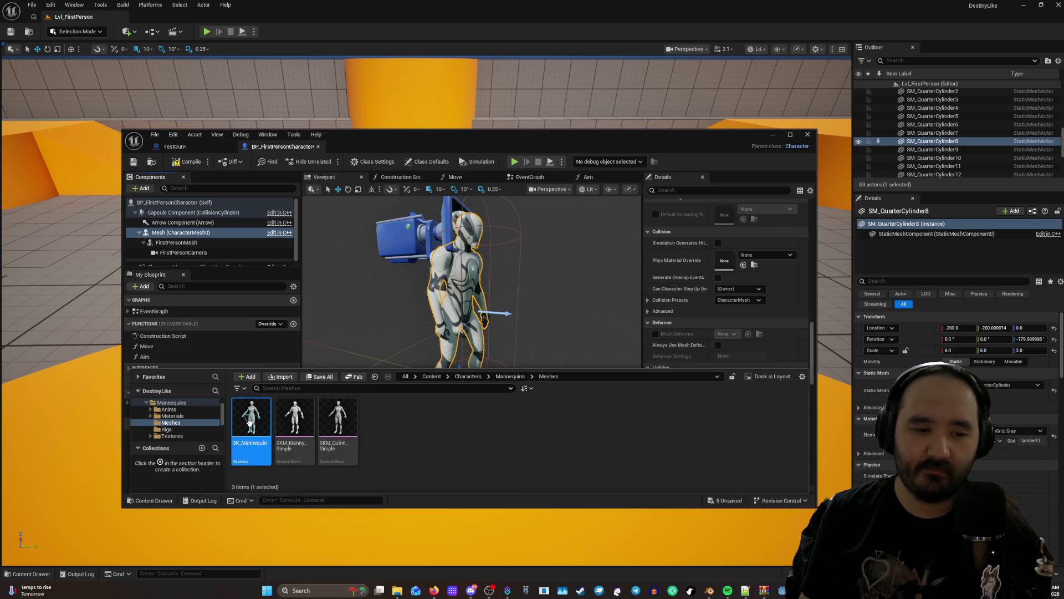
double_click(251, 427)
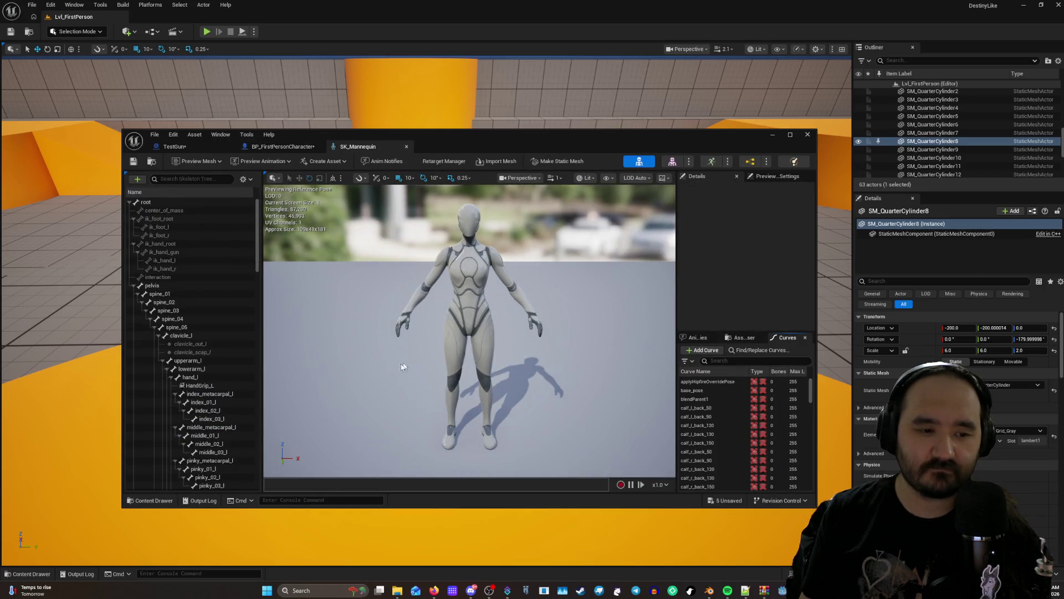
scroll(384, 369, "up", 2)
scroll(374, 370, "down", 3)
scroll(374, 371, "up", 1)
mouse_move(373, 370)
left_mouse_down()
mouse_move(421, 370)
mouse_move(373, 373)
mouse_move(382, 380)
left_mouse_up()
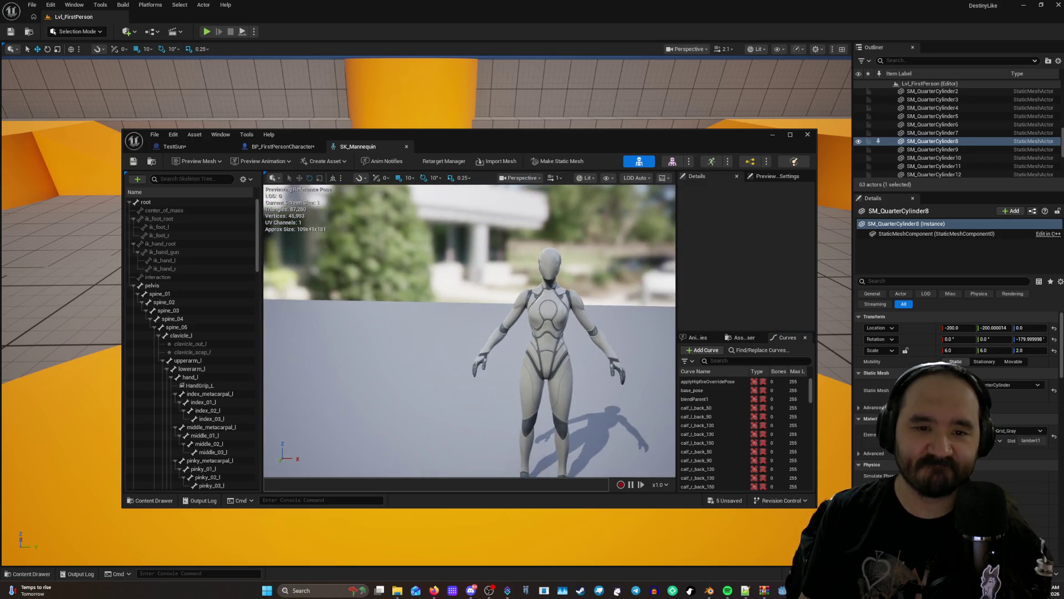
scroll(373, 373, "up", 3)
scroll(380, 378, "down", 3)
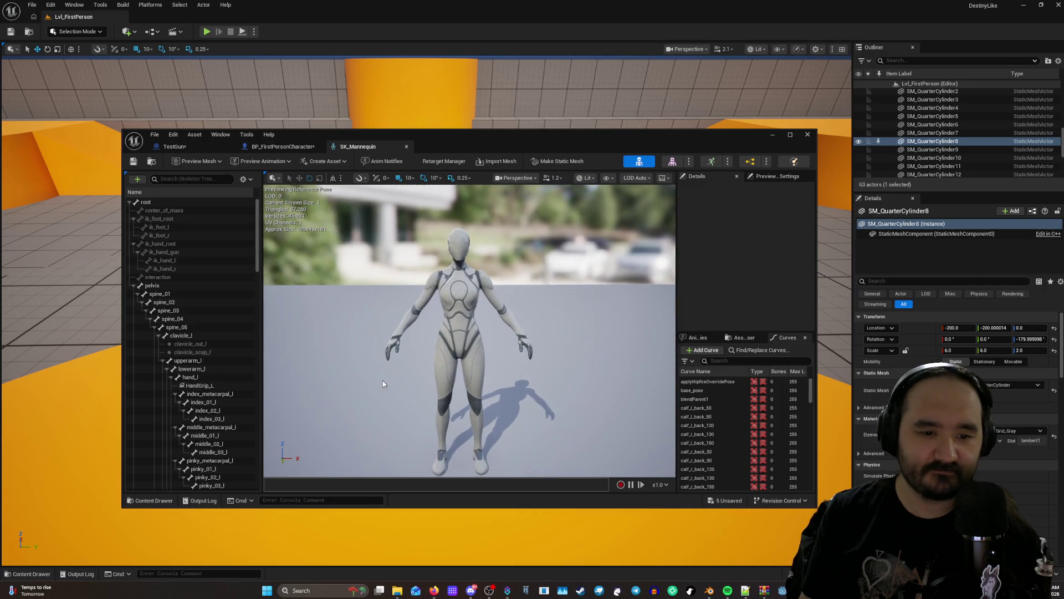
scroll(382, 380, "up", 2)
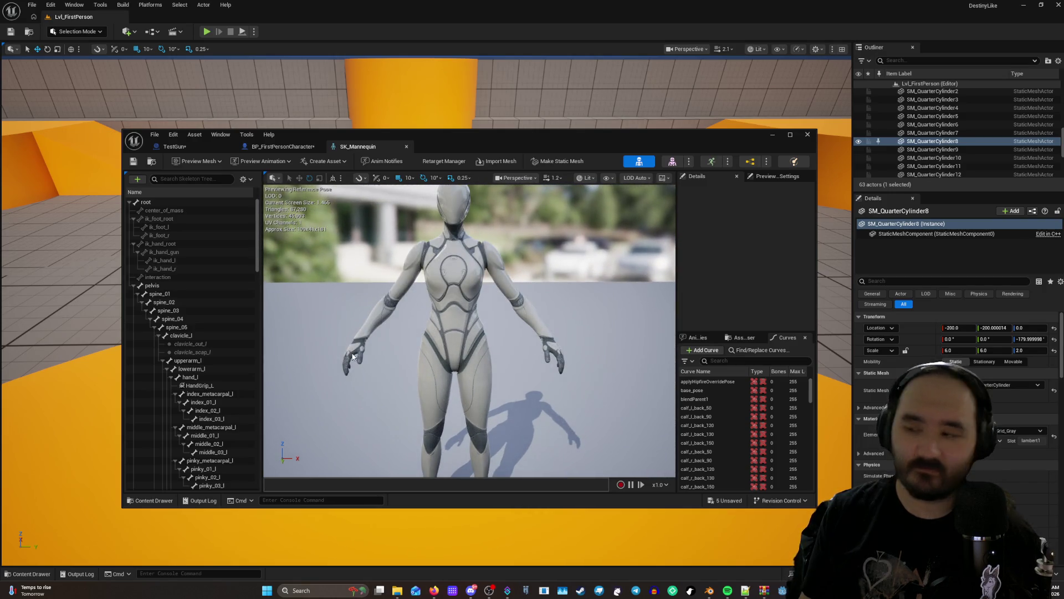
mouse_move(382, 381)
left_mouse_down()
mouse_move(354, 368)
mouse_move(404, 359)
mouse_move(390, 359)
left_mouse_up()
scroll(354, 368, "down", 2)
scroll(354, 368, "up", 2)
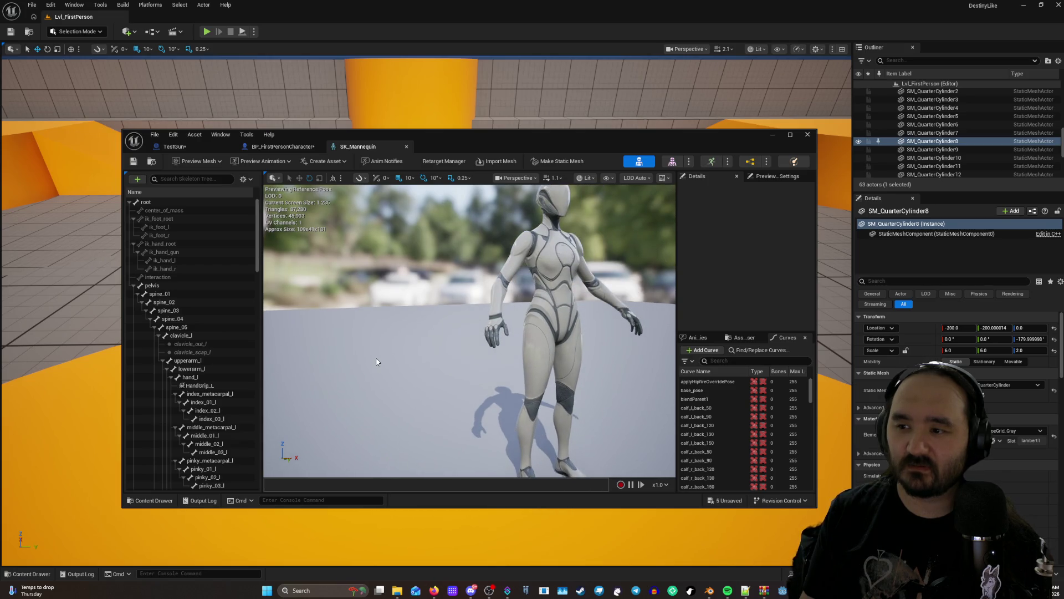
scroll(377, 361, "up", 2)
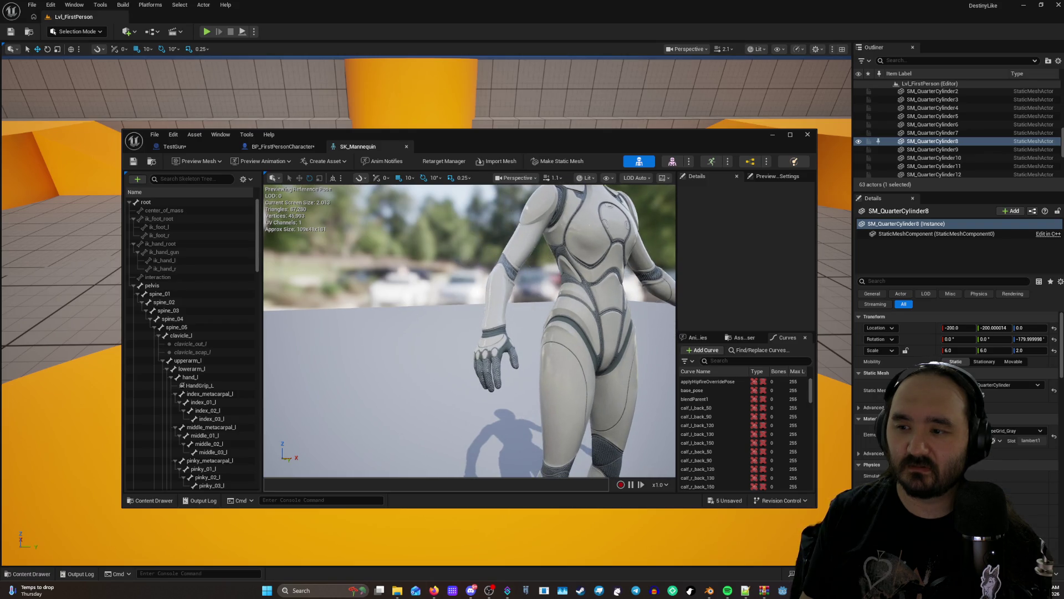
left_click(204, 377)
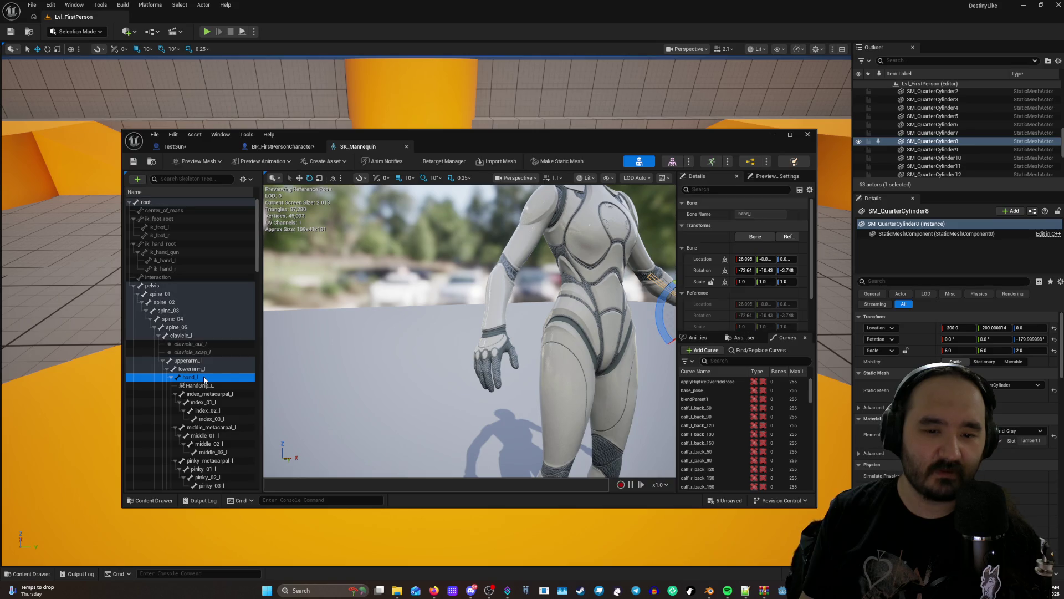
scroll(204, 380, "down", 3)
scroll(205, 347, "down", 10)
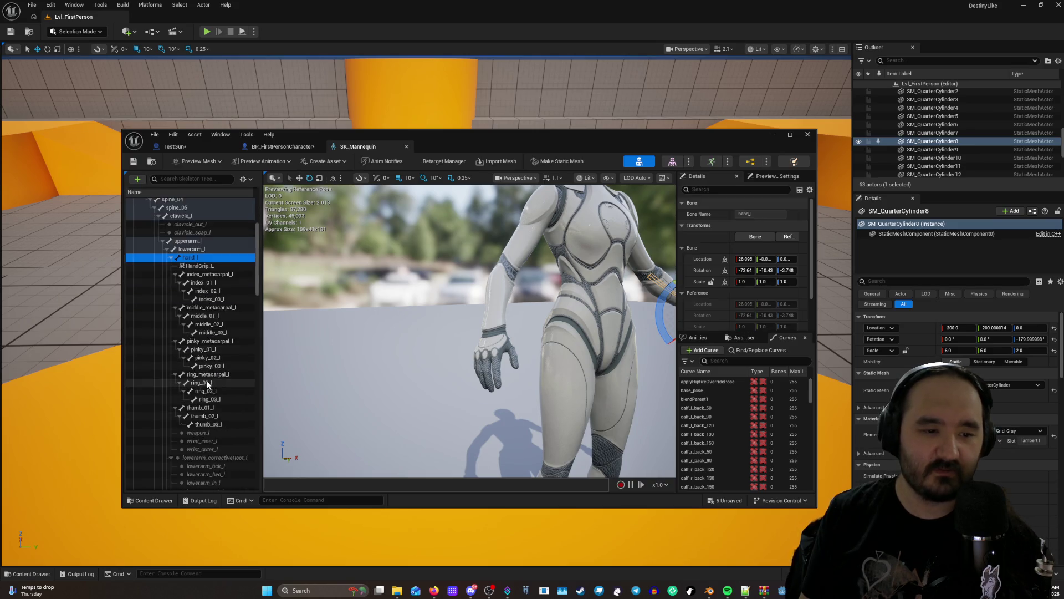
mouse_move(257, 324)
left_mouse_down()
mouse_move(259, 481)
mouse_move(263, 284)
left_mouse_up()
scroll(261, 271, "up", 5)
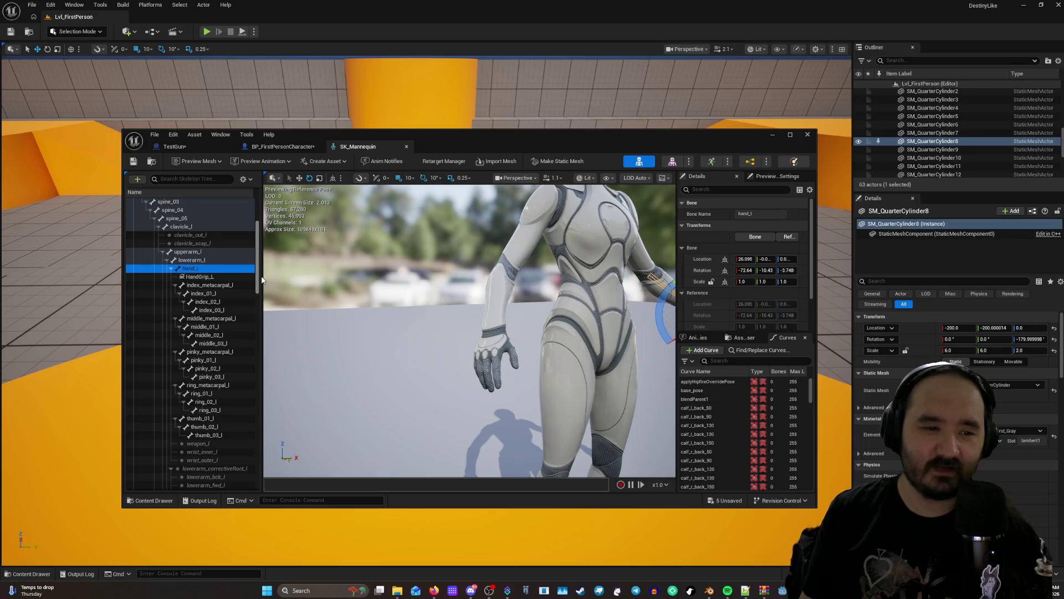
scroll(260, 267, "up", 2)
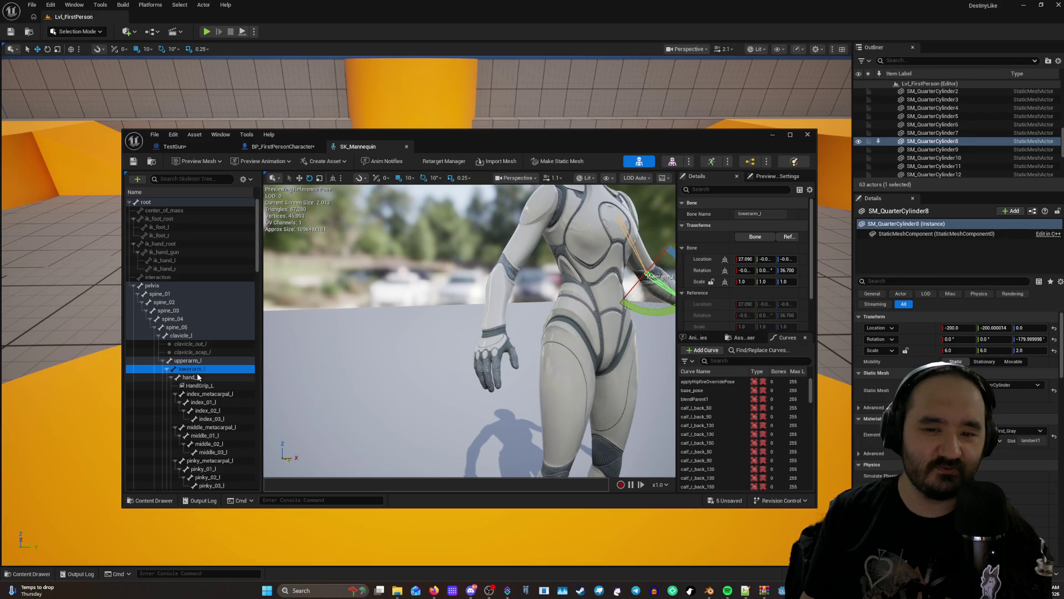
left_click_drag(444, 425, 354, 400)
scroll(209, 376, "down", 1)
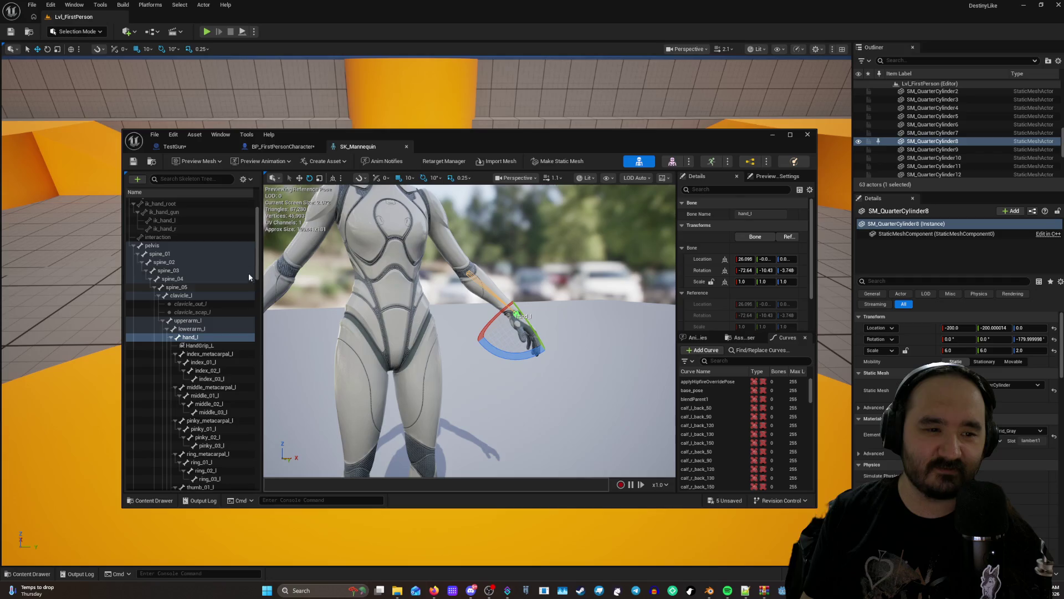
scroll(256, 277, "down", 5)
scroll(259, 281, "up", 3)
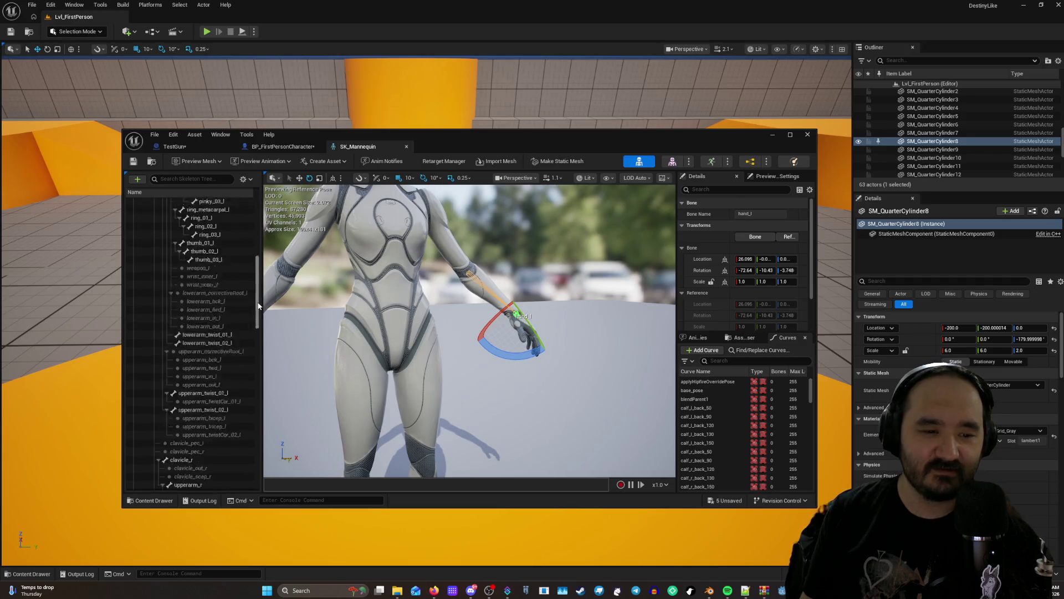
scroll(262, 270, "up", 5)
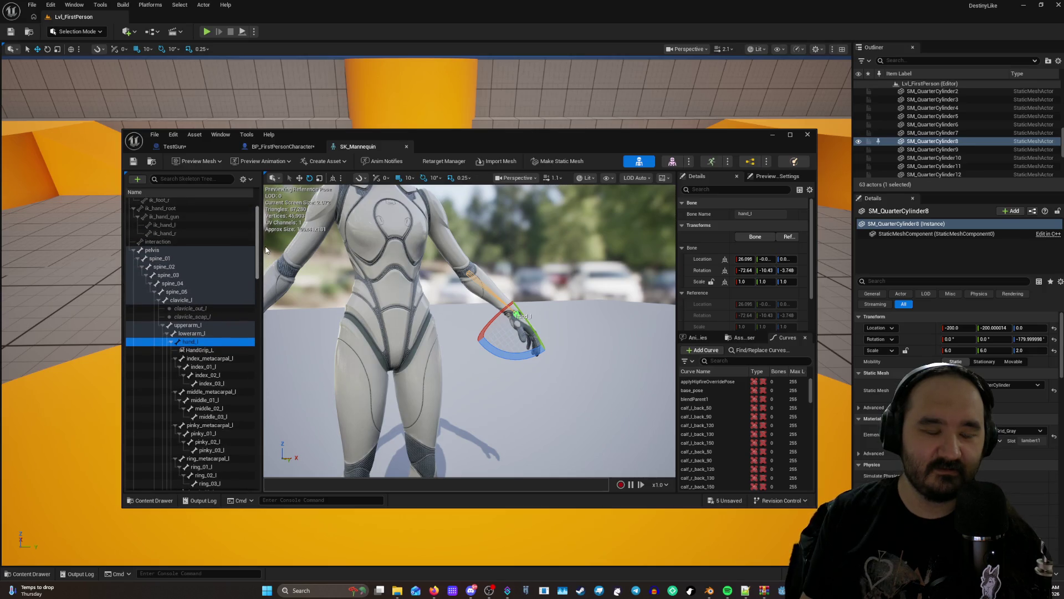
scroll(265, 244, "up", 2)
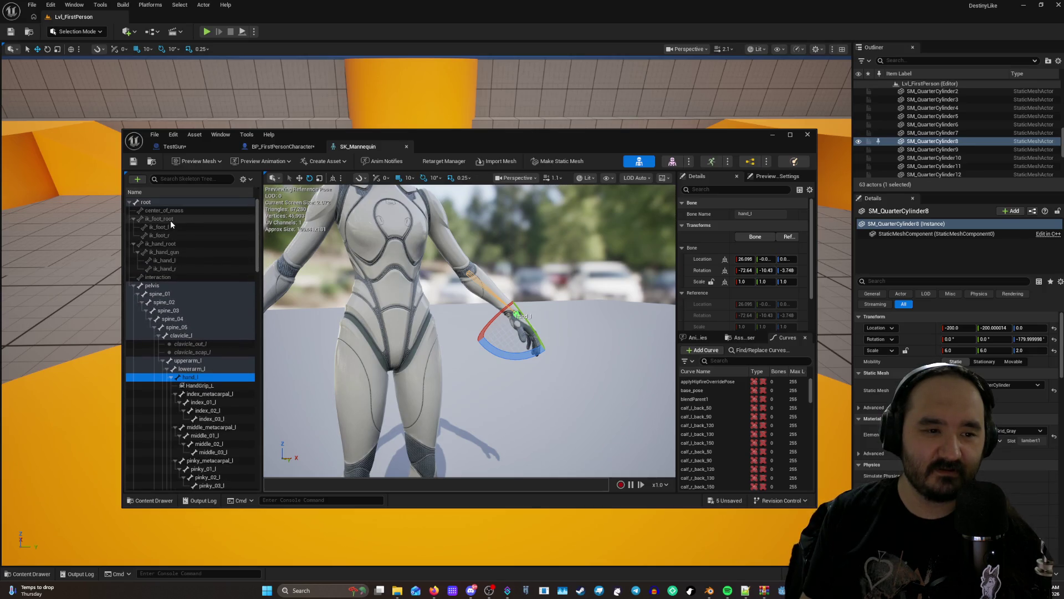
left_click(182, 261)
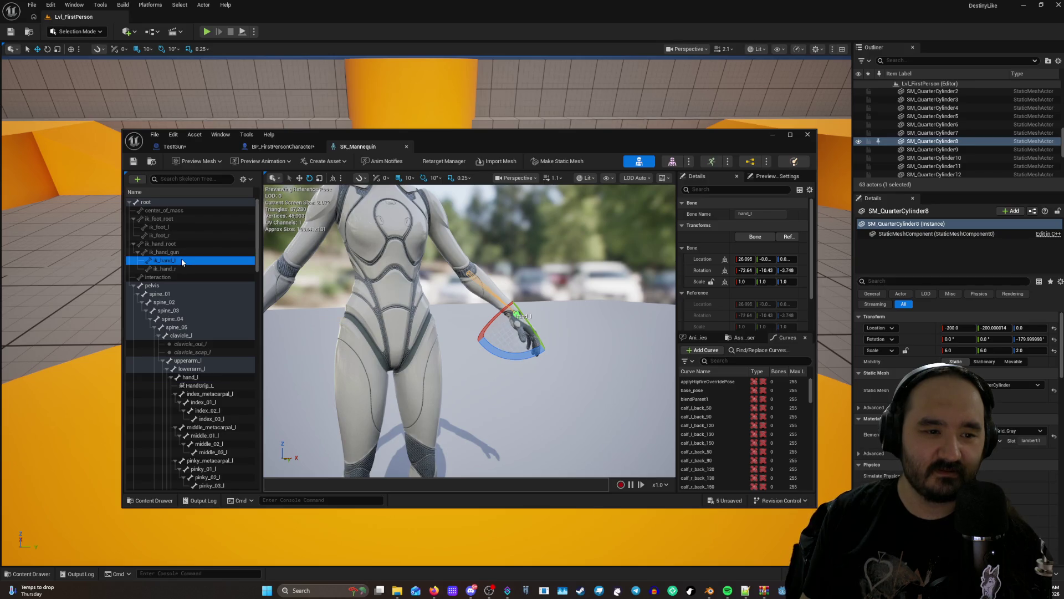
Select the ik_hand_gun bone in the skeleton tree, orbiting the preview toward the hands.
left_click(182, 269)
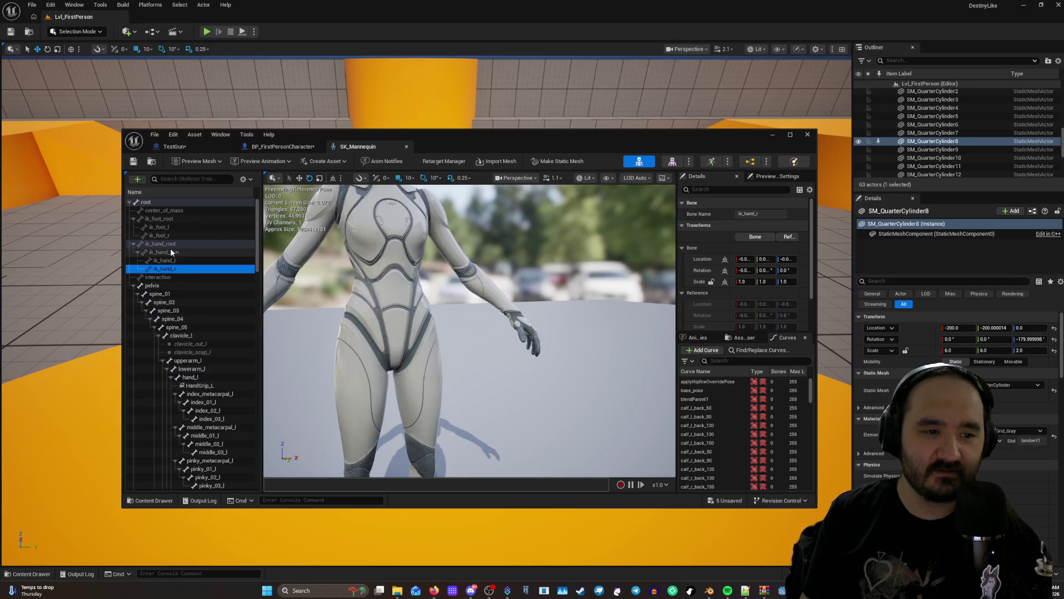
left_click(171, 250)
mouse_move(421, 333)
left_mouse_down()
mouse_move(410, 311)
mouse_move(427, 327)
mouse_move(419, 307)
left_mouse_up()
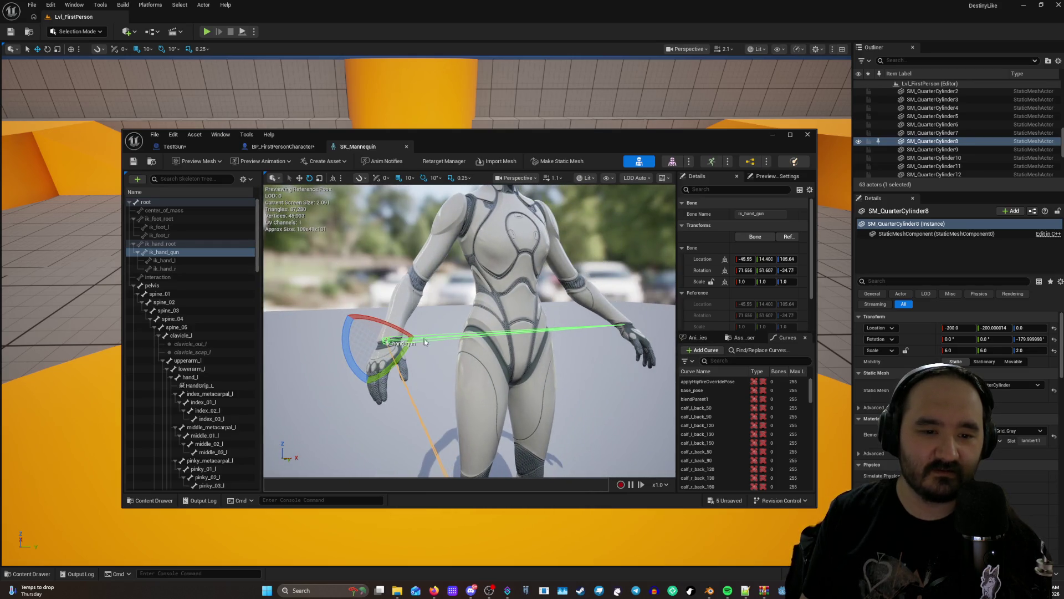
left_click(166, 244)
left_click(171, 251)
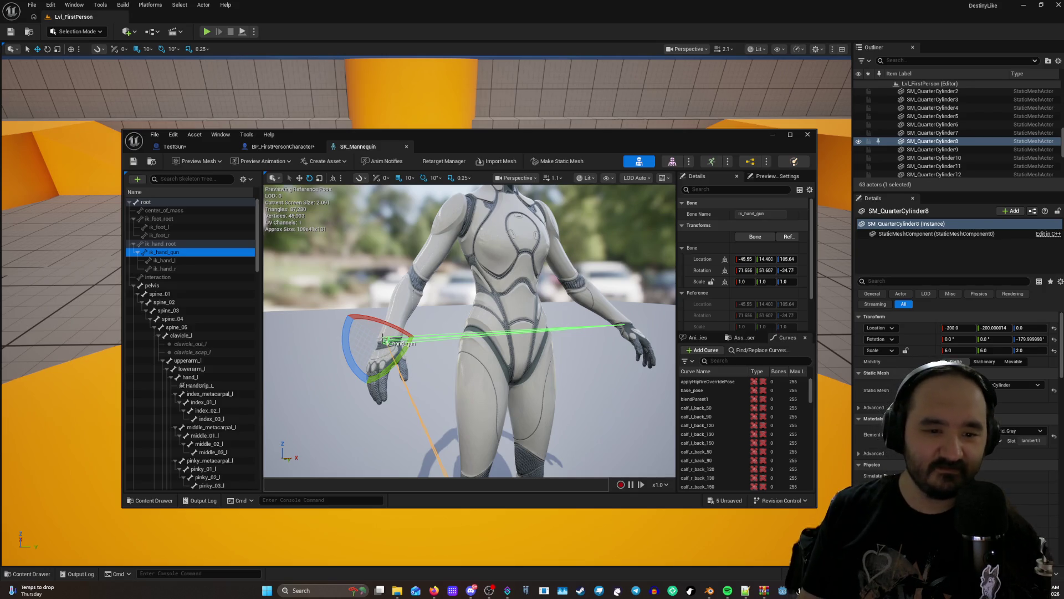
scroll(495, 386, "down", 5)
scroll(495, 387, "up", 4)
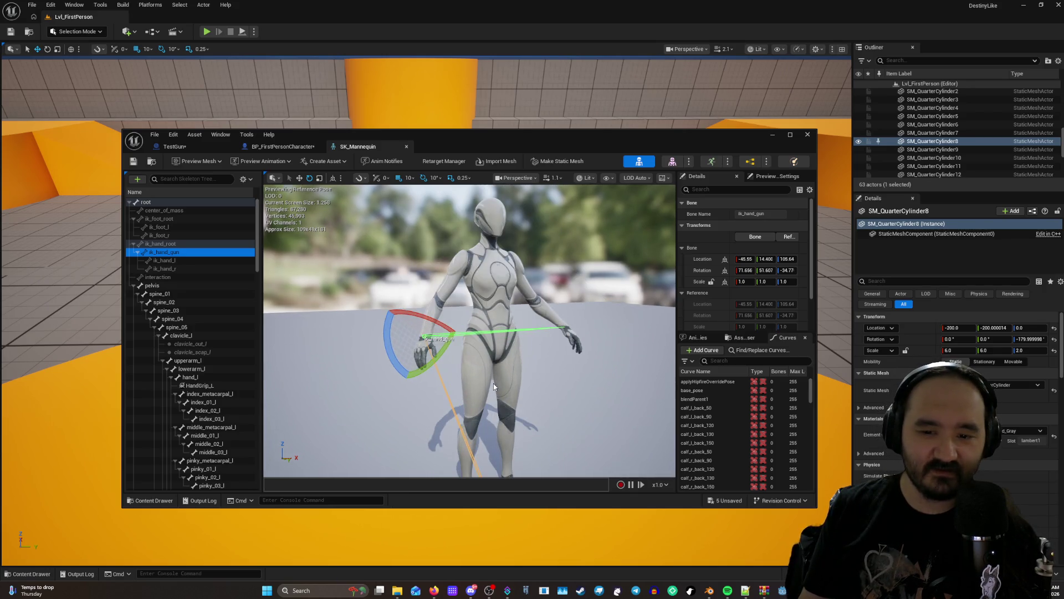
right_click(171, 251)
key("Escape")
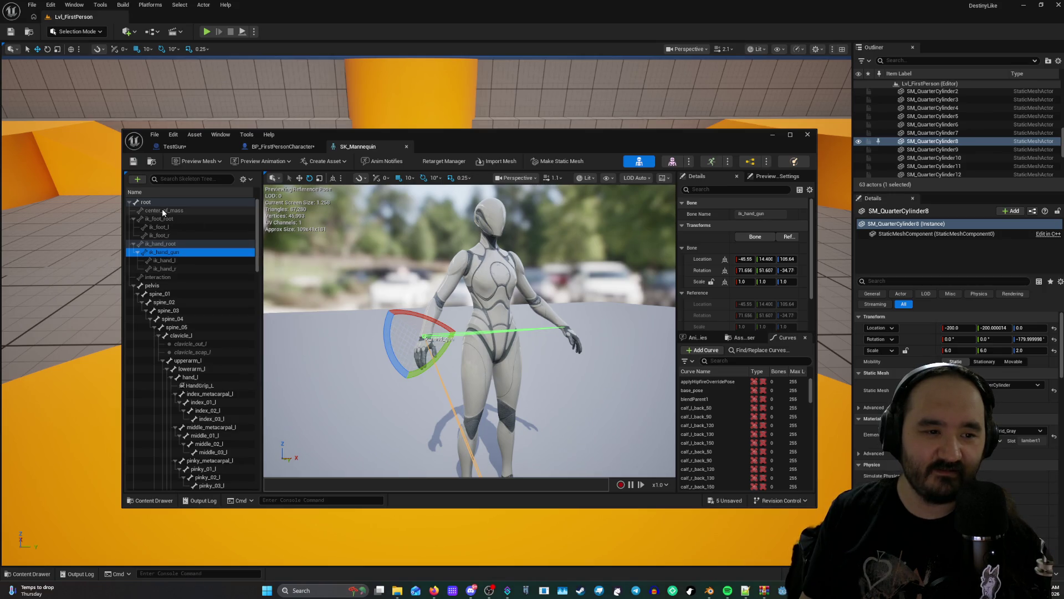
left_click(164, 211)
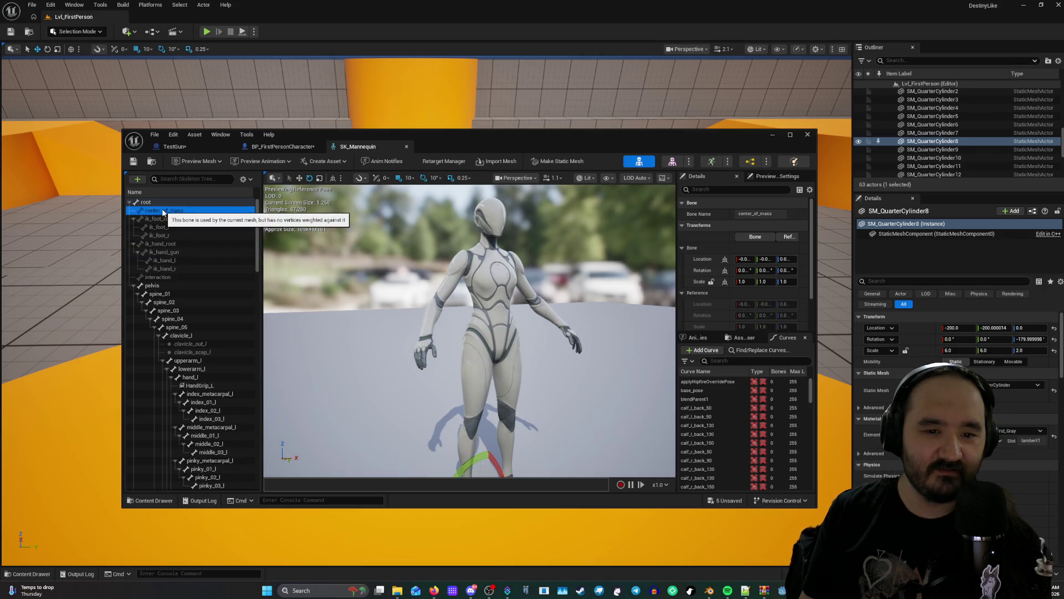
left_click(166, 252)
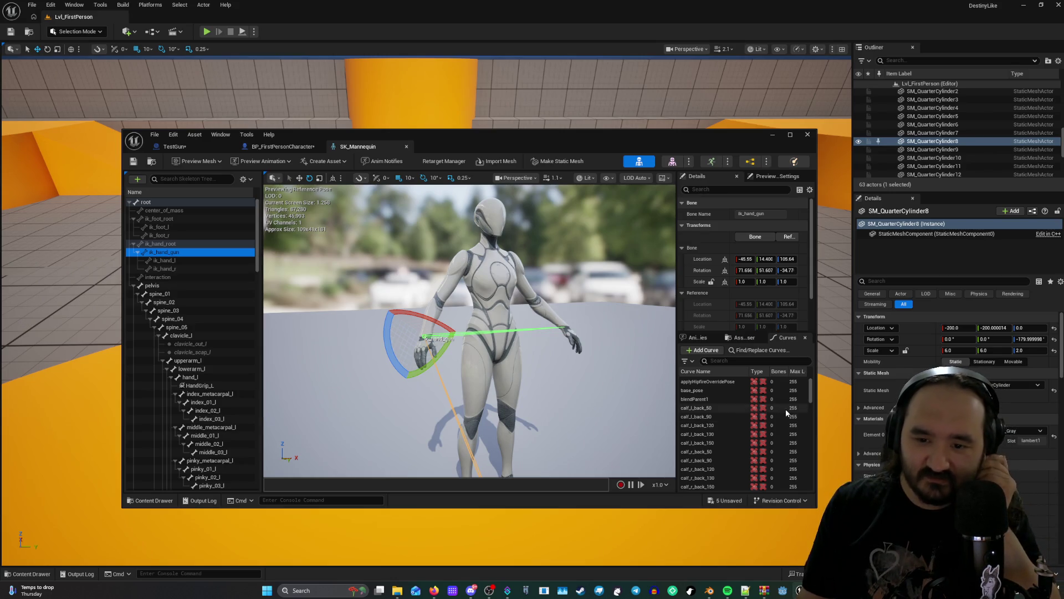
scroll(786, 410, "down", 4)
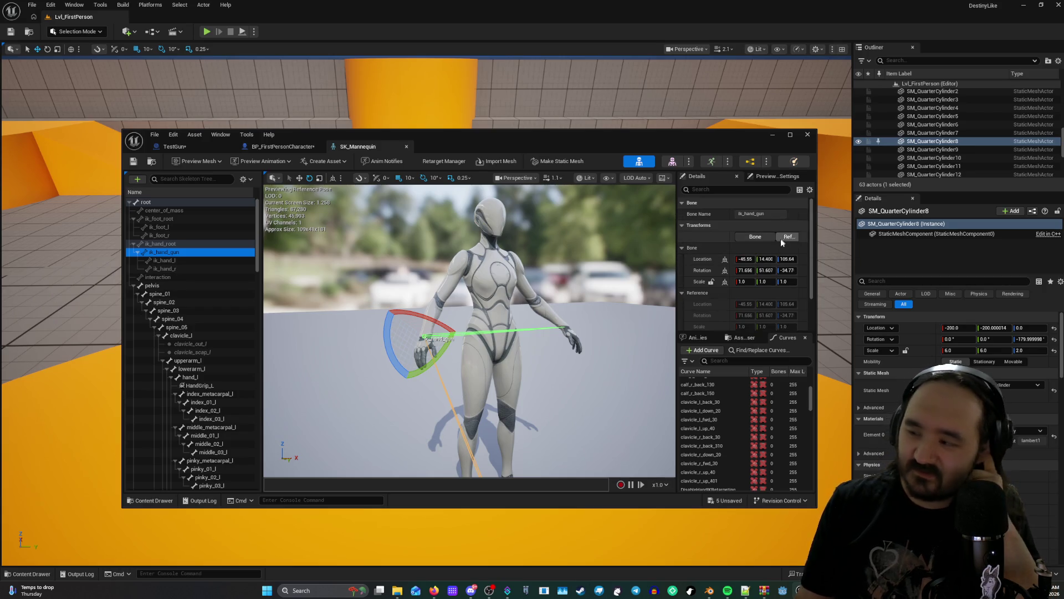
Add ik_hand_gunSocket to the ik_hand_gun bone and compare it with HandGrip_L.
right_click(171, 256)
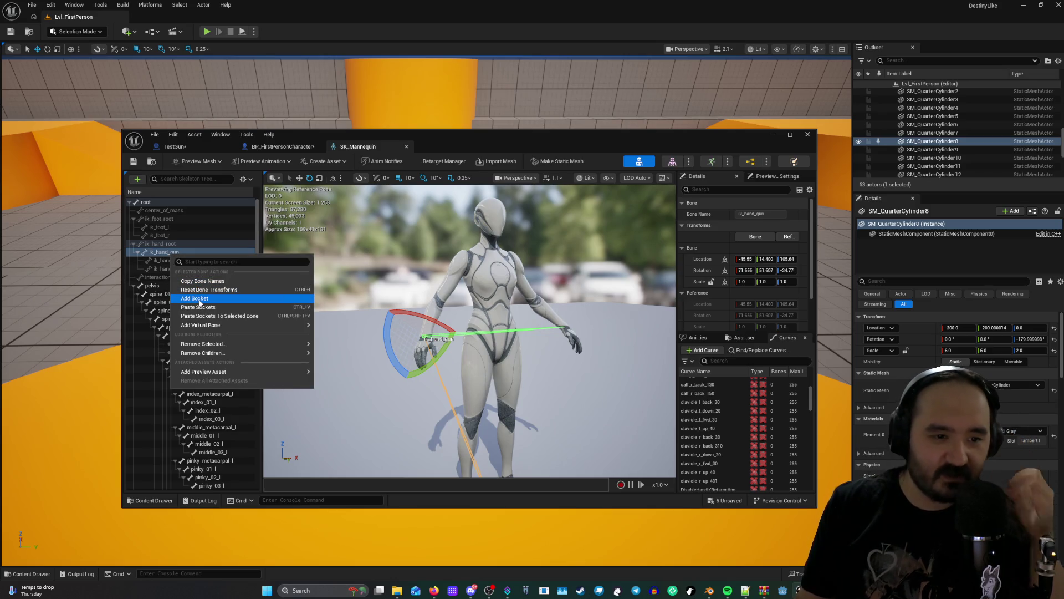
left_click(197, 298)
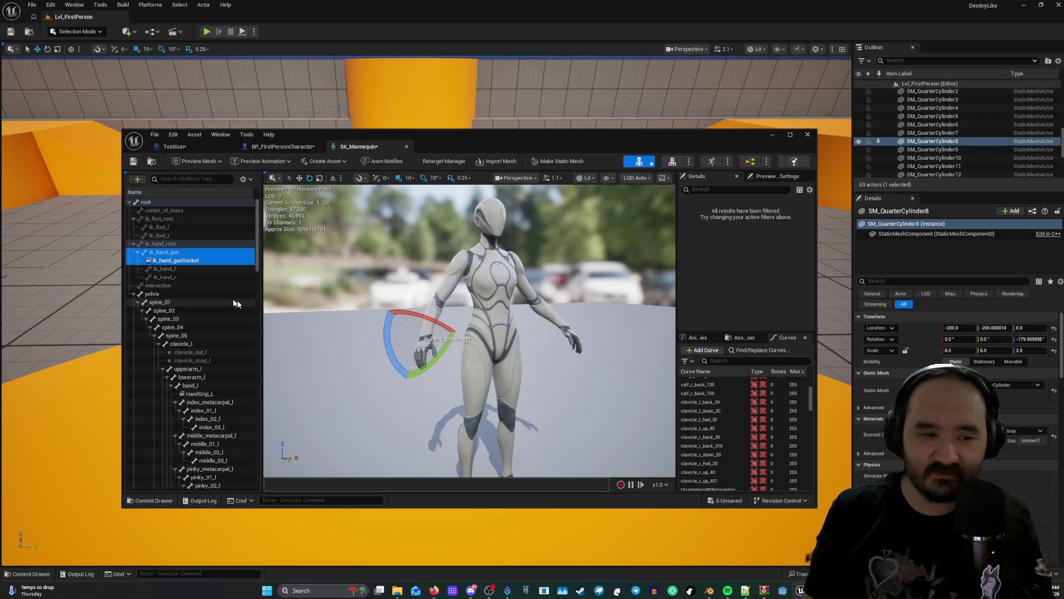
left_click(188, 261)
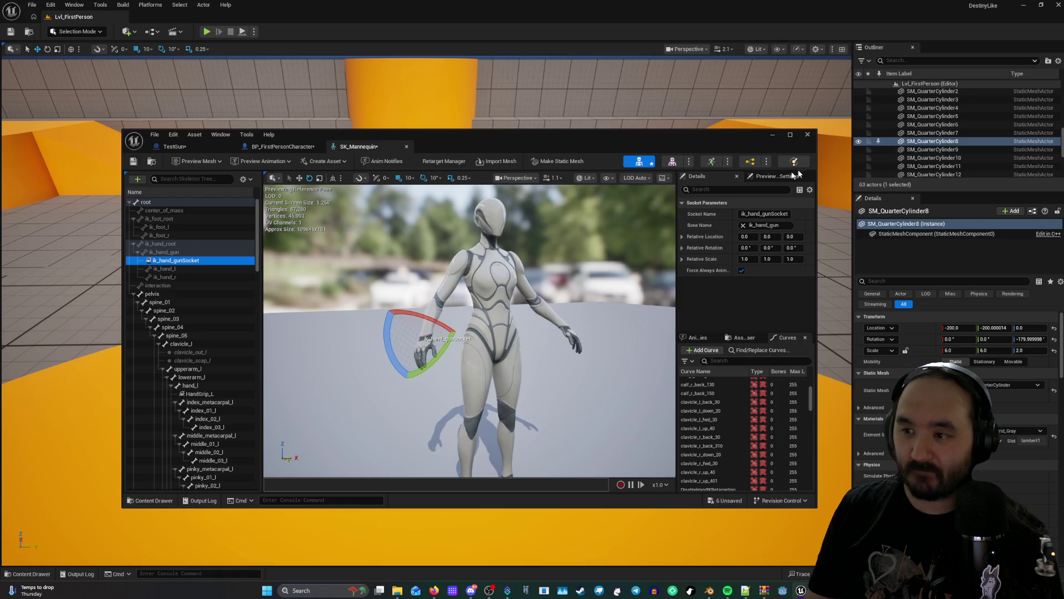
scroll(199, 310, "down", 2)
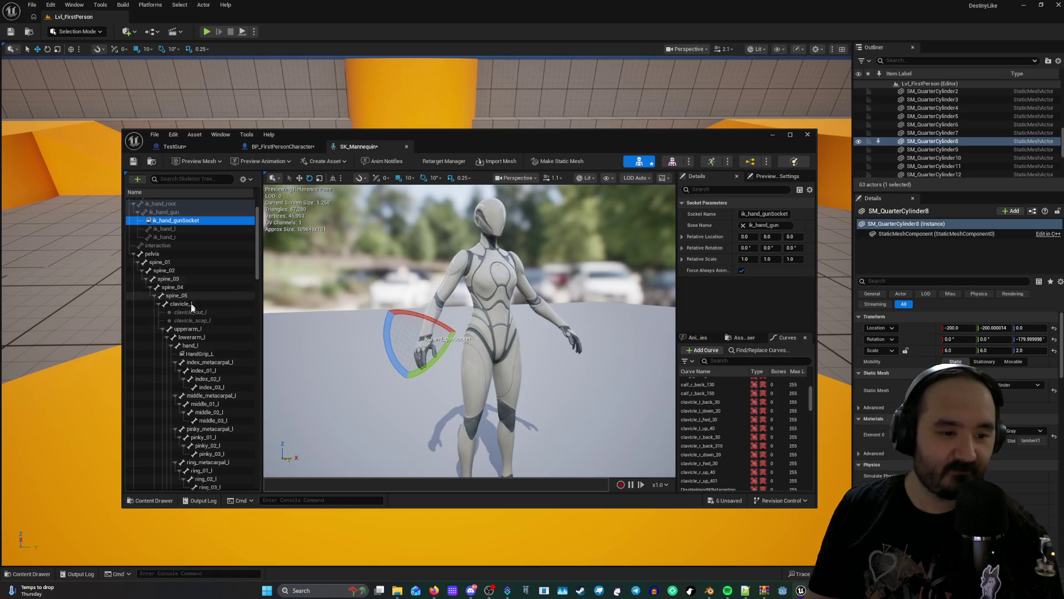
left_click(191, 354)
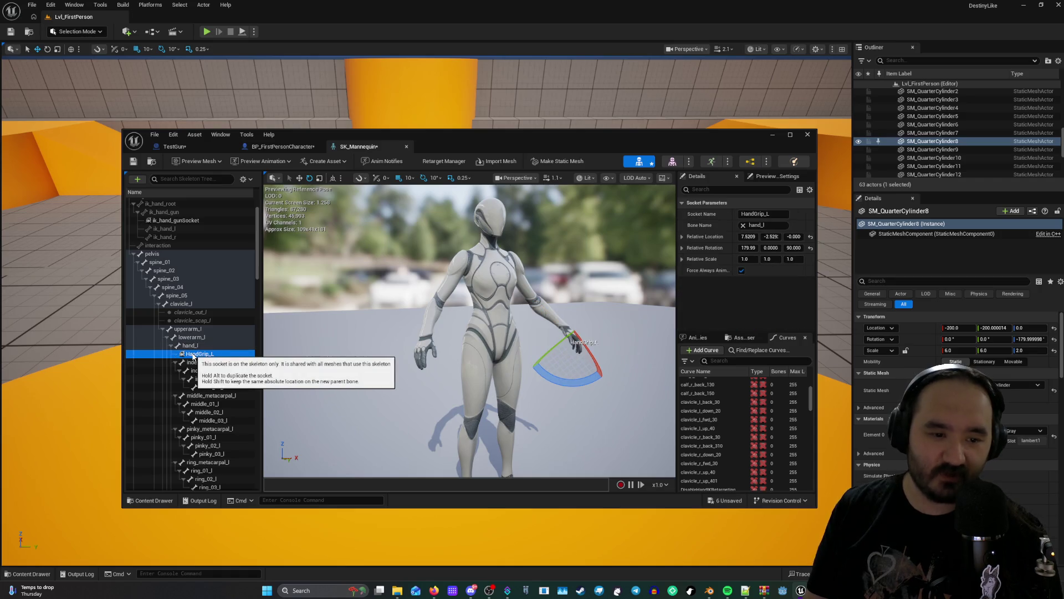
left_click(193, 346)
Filter the skeleton tree by 'hand'.
scroll(193, 347, "down", 3)
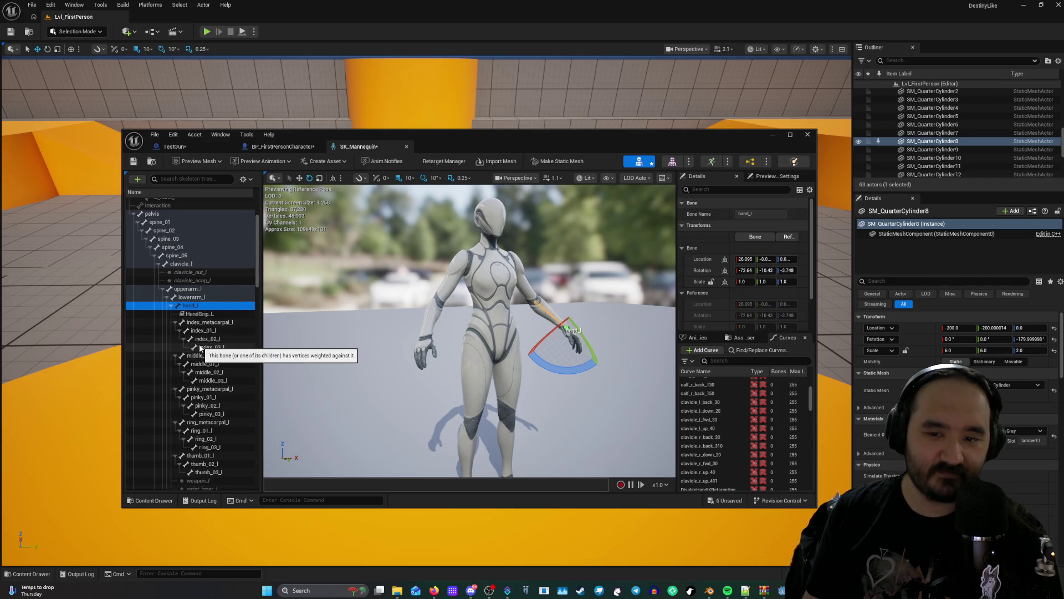
scroll(203, 346, "down", 3)
scroll(205, 345, "down", 5)
scroll(218, 344, "down", 3)
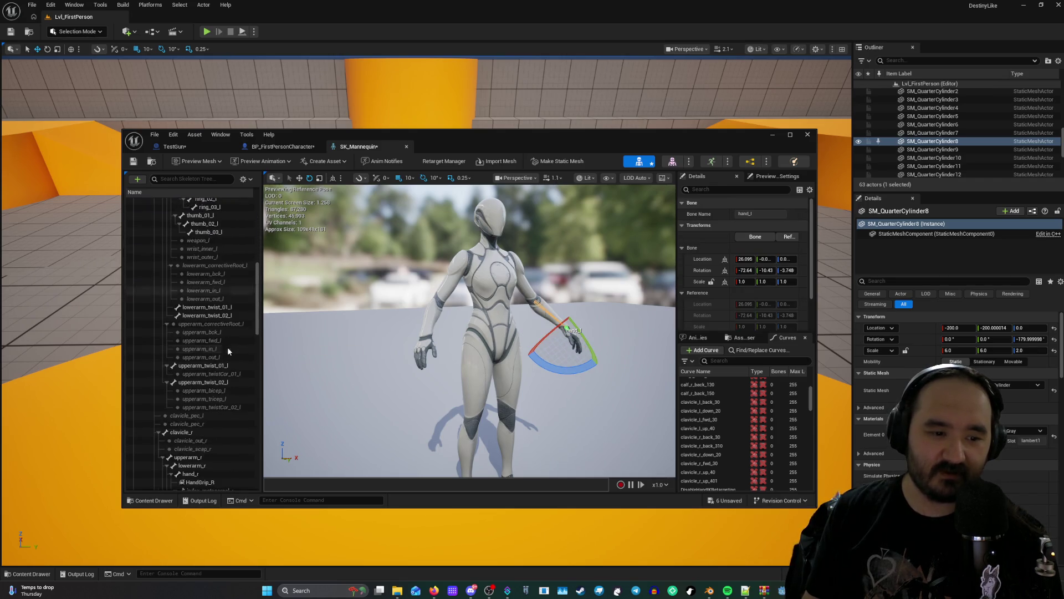
left_click(199, 182)
type("hand")
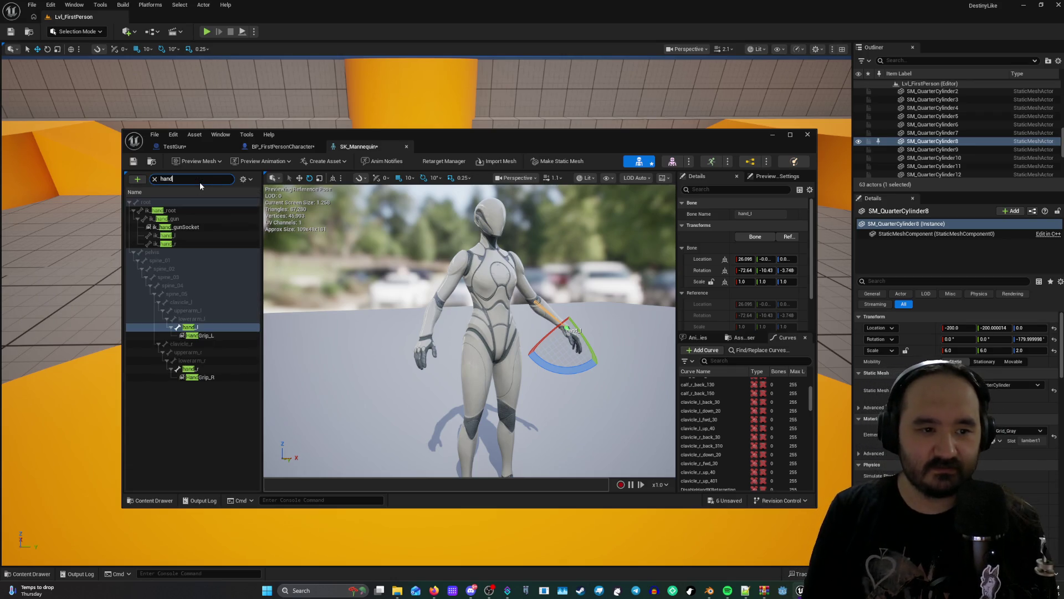
Inspect the HandGrip_R socket's parameters and return to the TestGun blueprint.
left_click(207, 377)
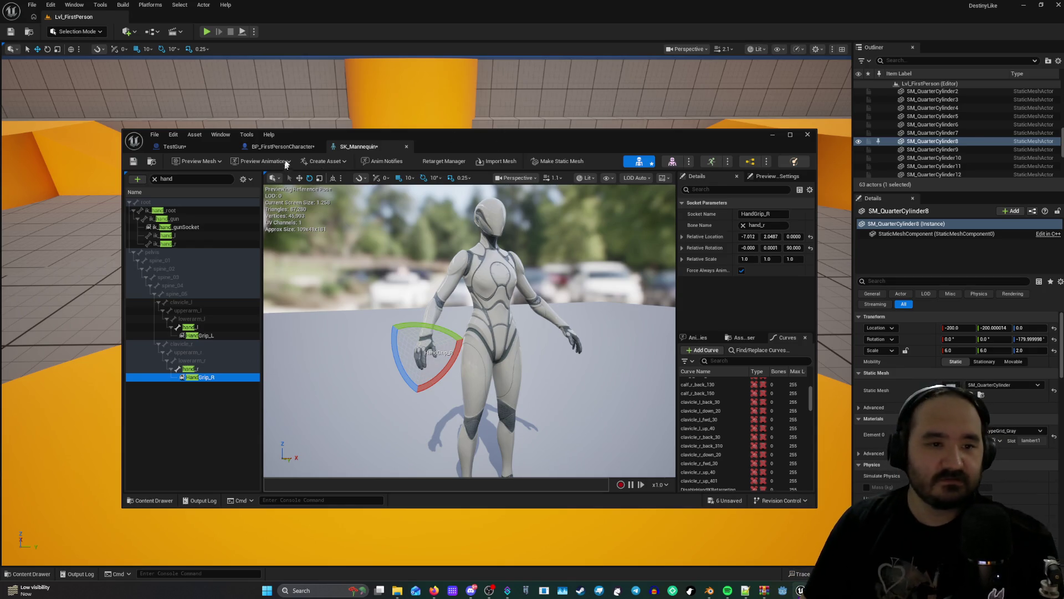
left_click(174, 146)
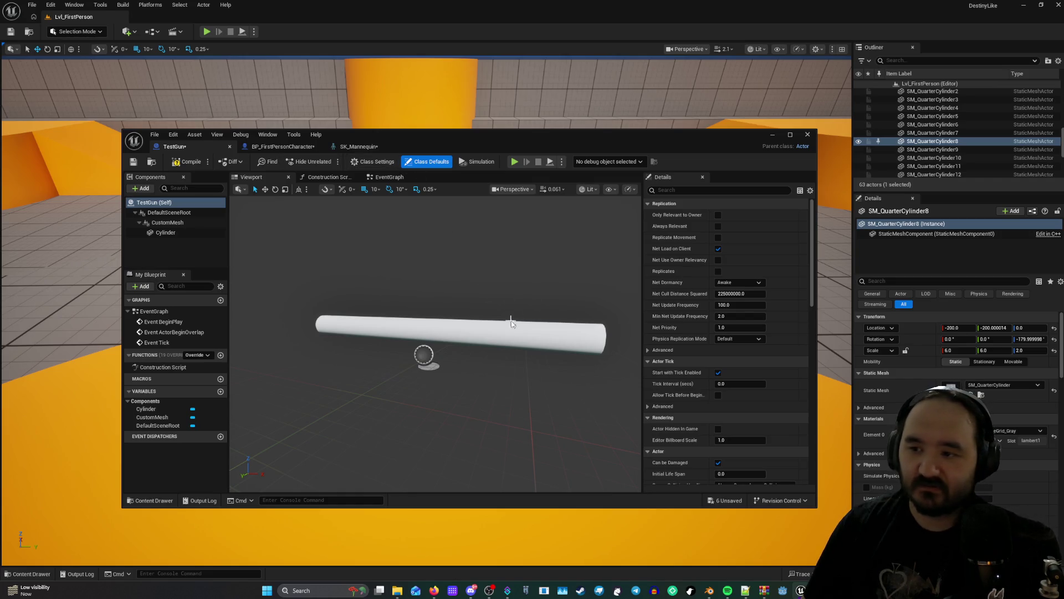
left_click(376, 178)
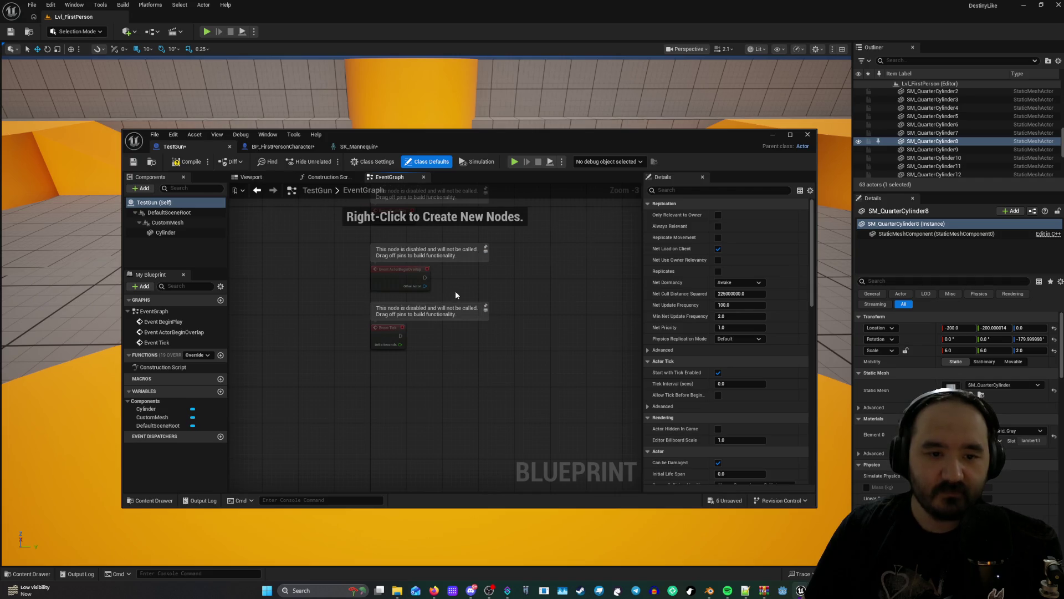
scroll(455, 290, "up", 3)
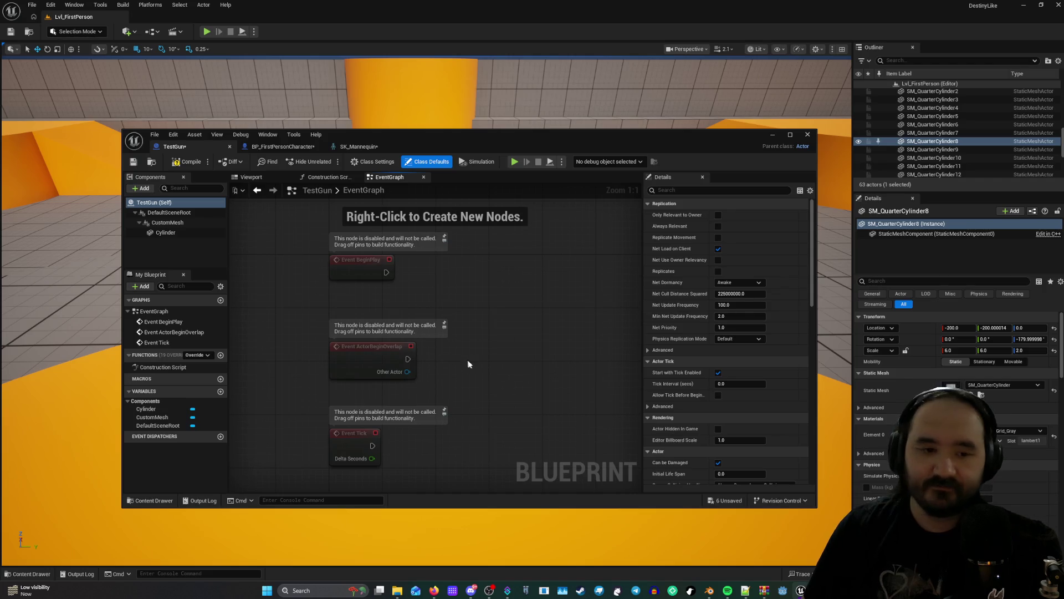
scroll(472, 366, "down", 1)
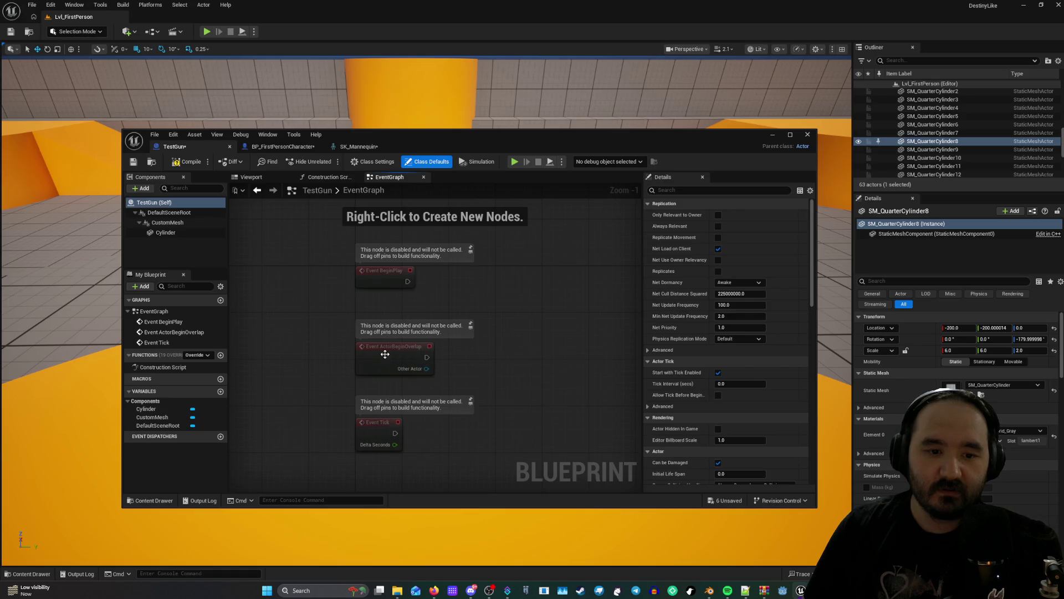
scroll(465, 370, "up", 1)
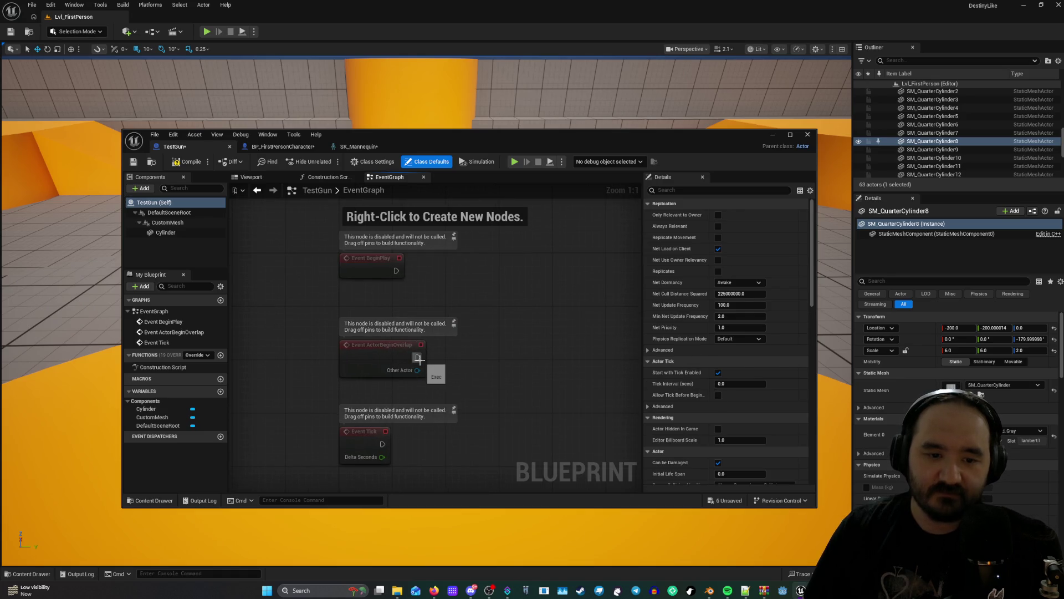
mouse_move(418, 357)
left_mouse_down()
mouse_move(474, 367)
mouse_move(466, 357)
left_mouse_up()
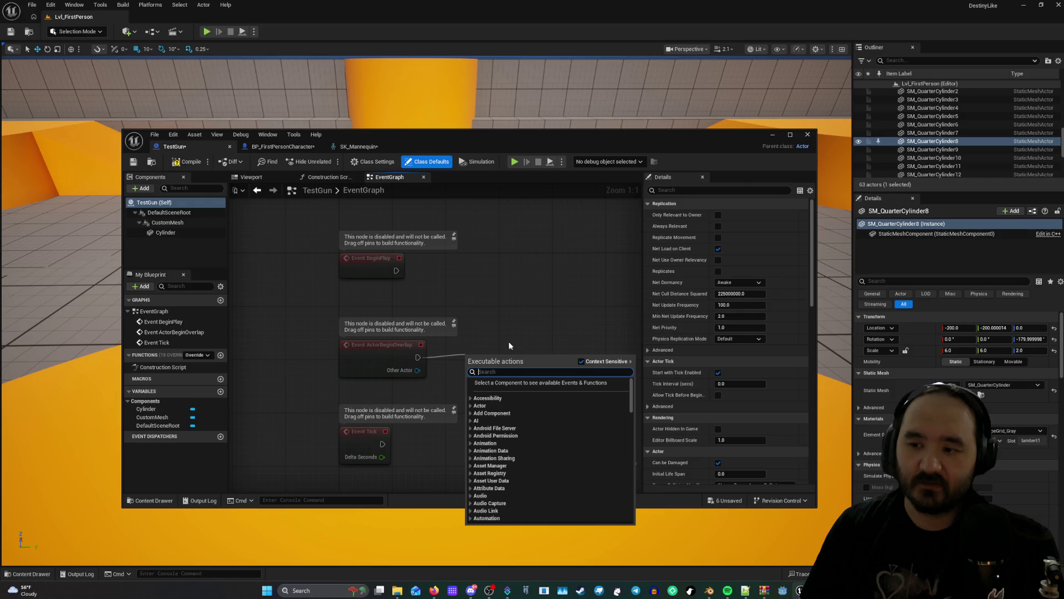
left_click(488, 341)
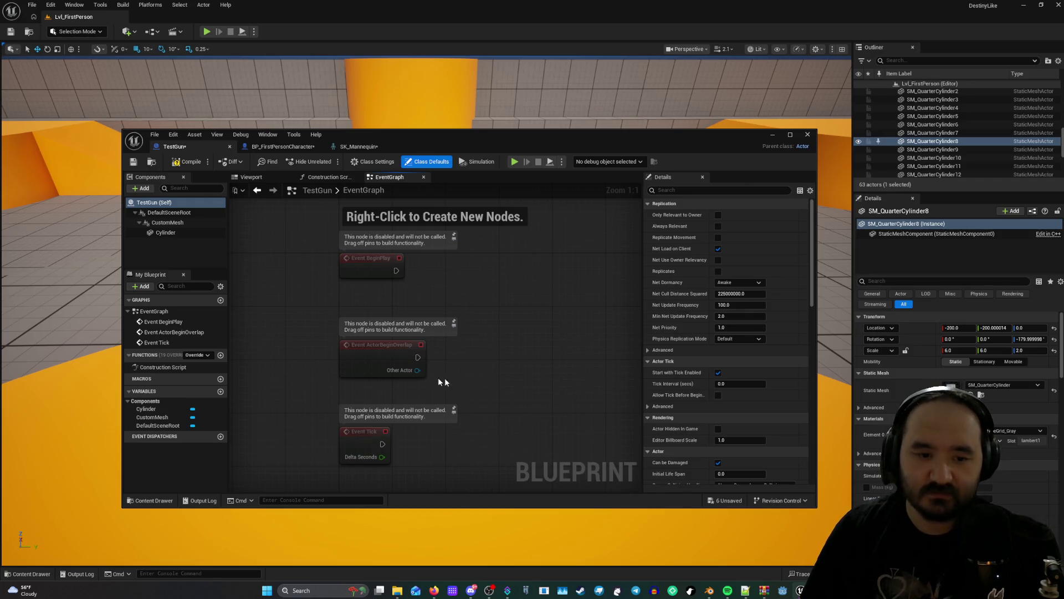
left_click_drag(418, 370, 473, 367)
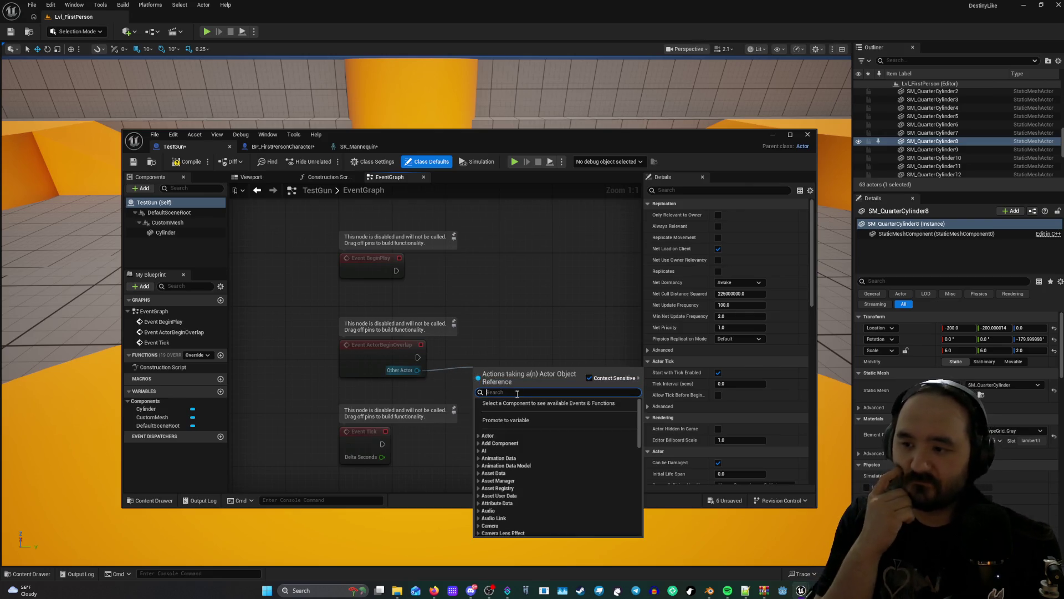
type("sel")
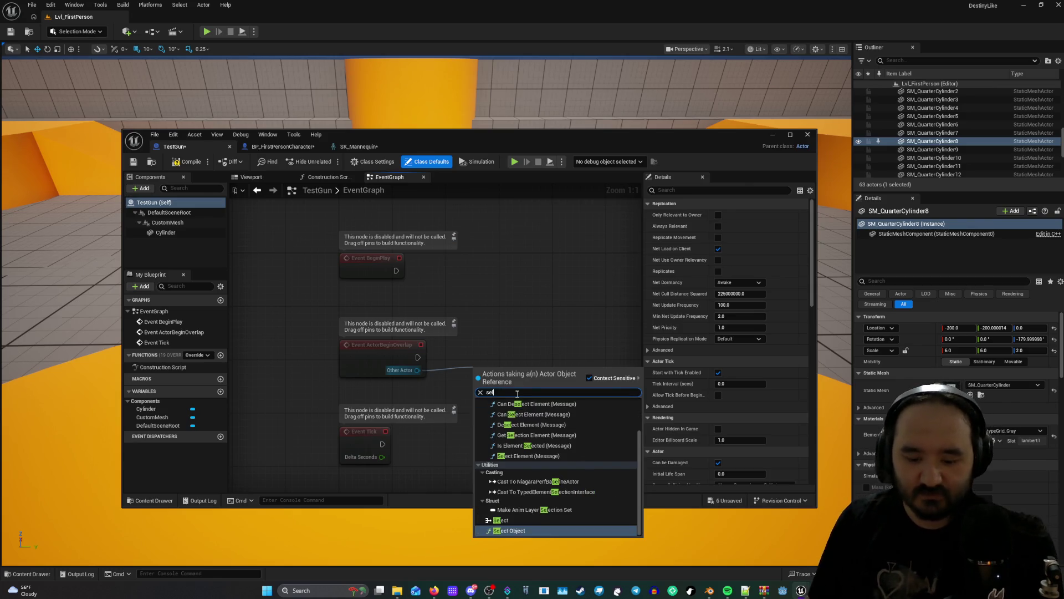
key("BackSpace")
key("BackSpace")
key("BackSpace")
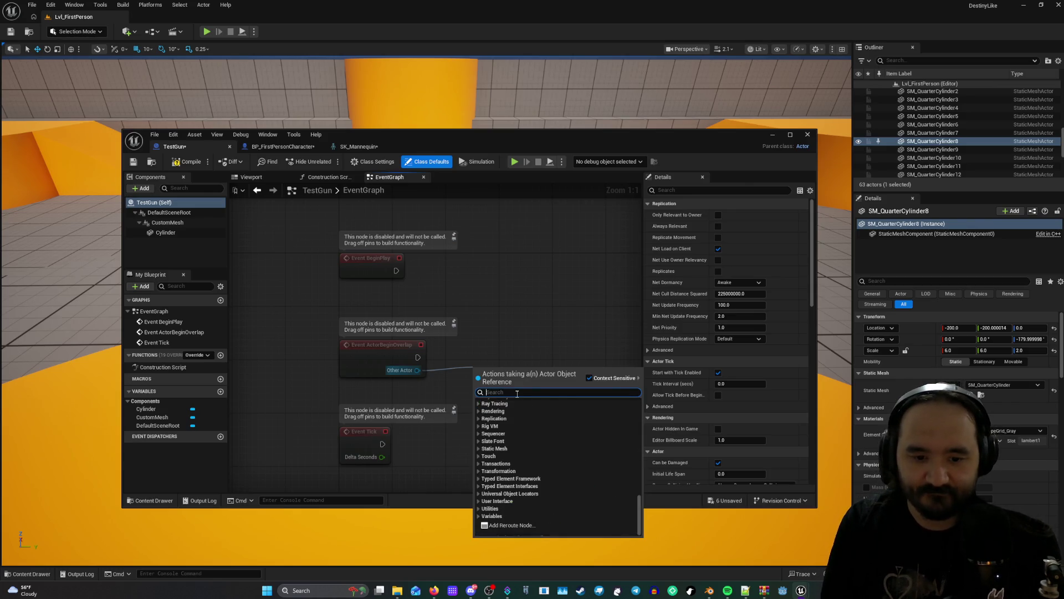
type("p")
key("BackSpace")
type("p")
key("BackSpace")
type("cha")
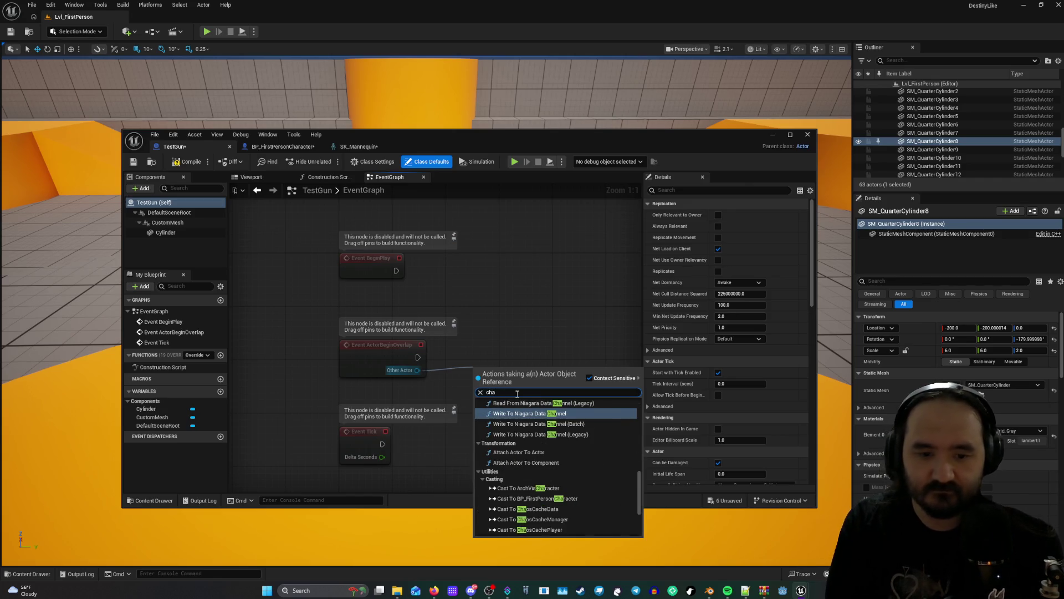
type("rac")
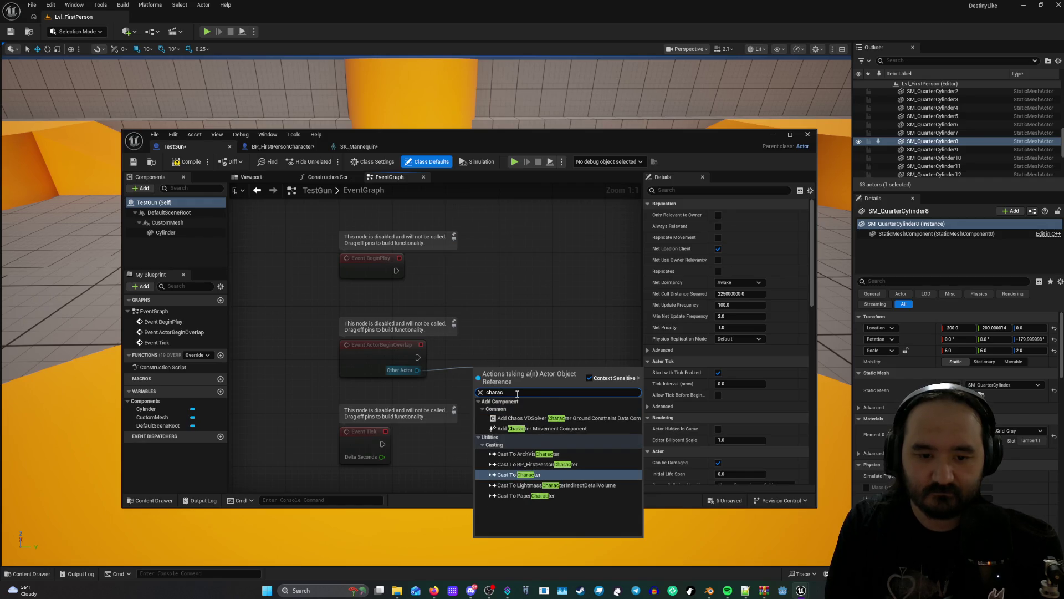
key("BackSpace")
key("BackSpace")
key("BackSpace")
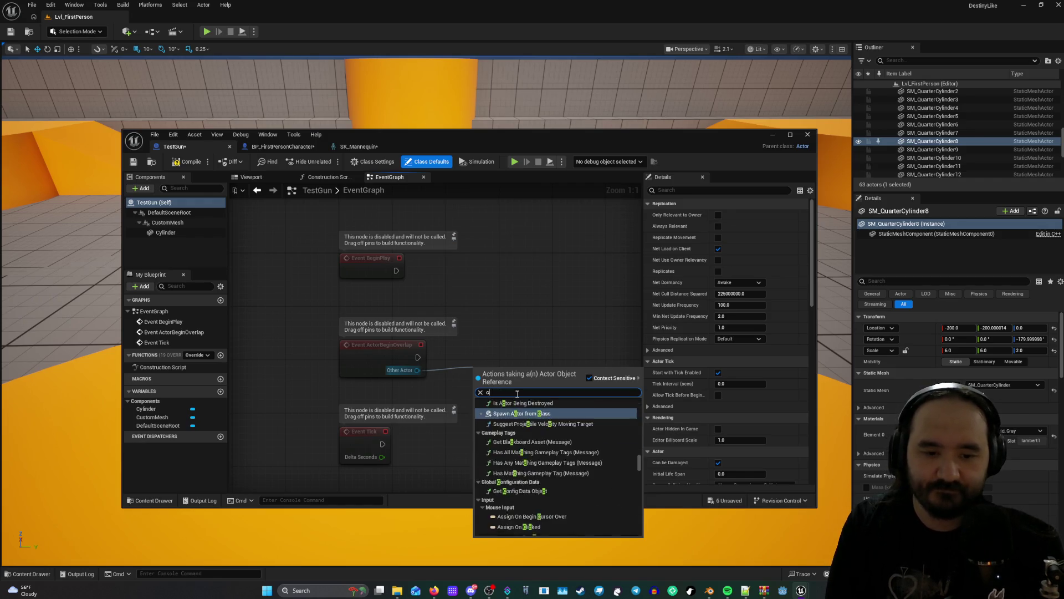
type("s")
key("BackSpace")
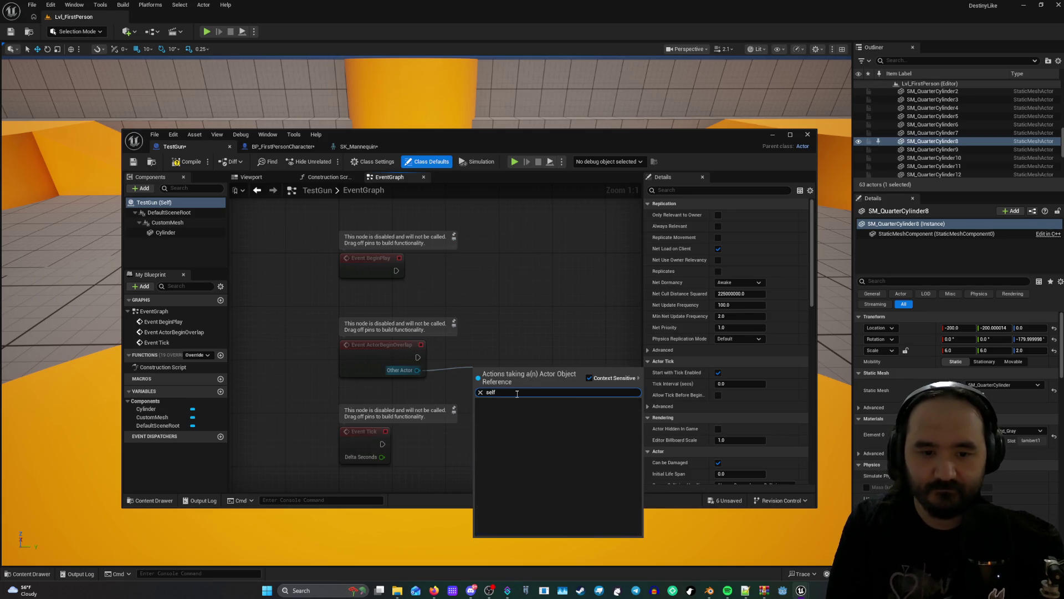
type("se")
key("BackSpace")
key("BackSpace")
type("s")
key("BackSpace")
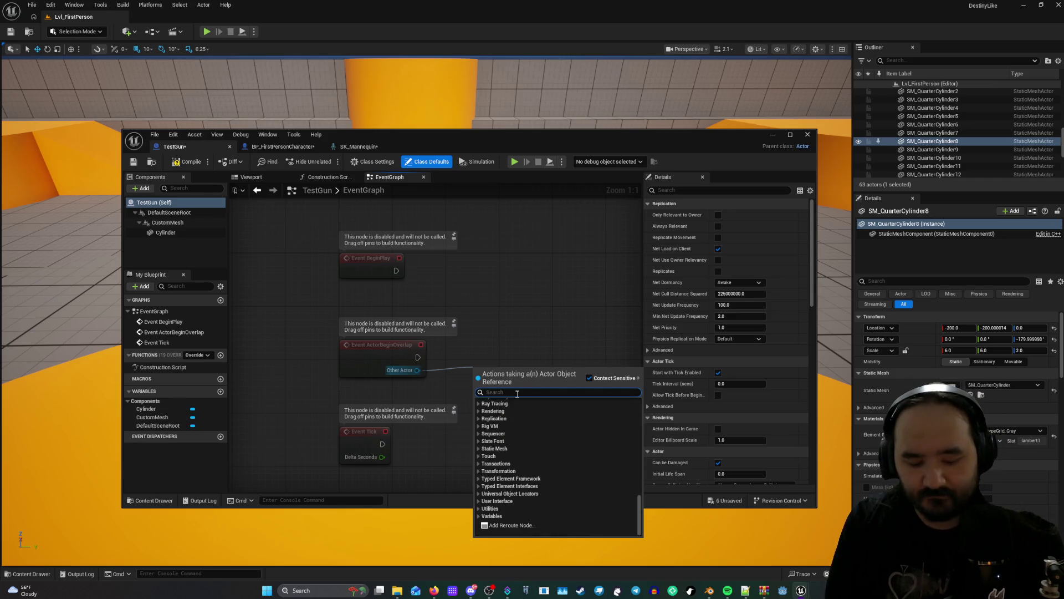
type("bp")
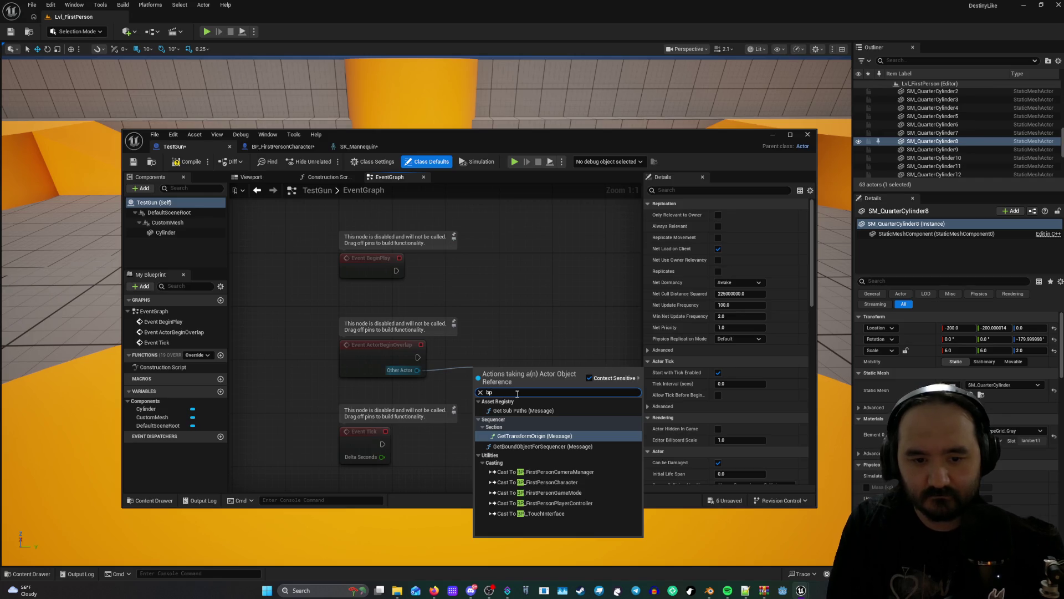
type("_")
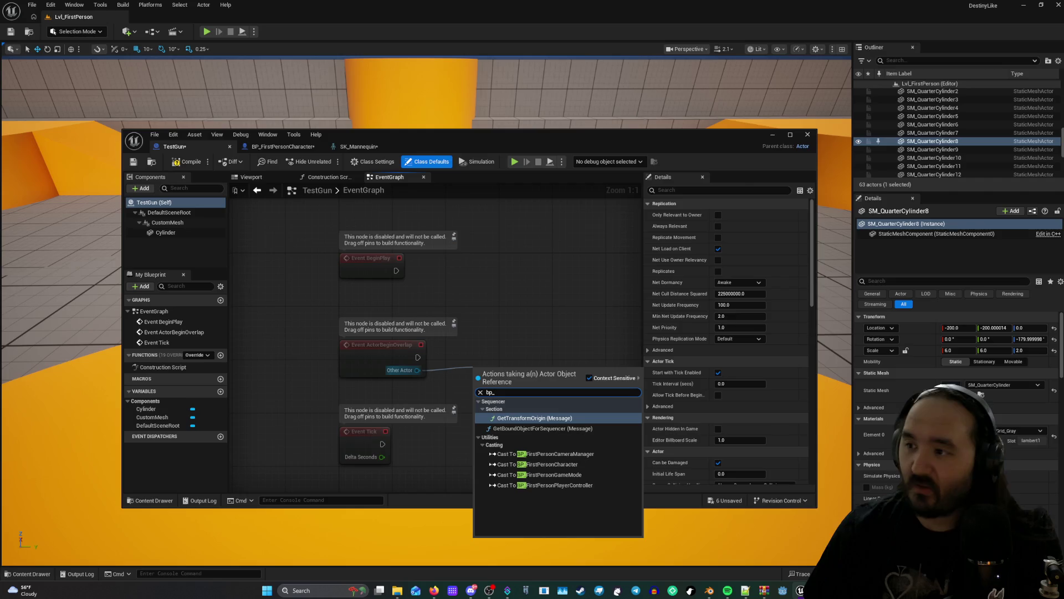
key("Escape")
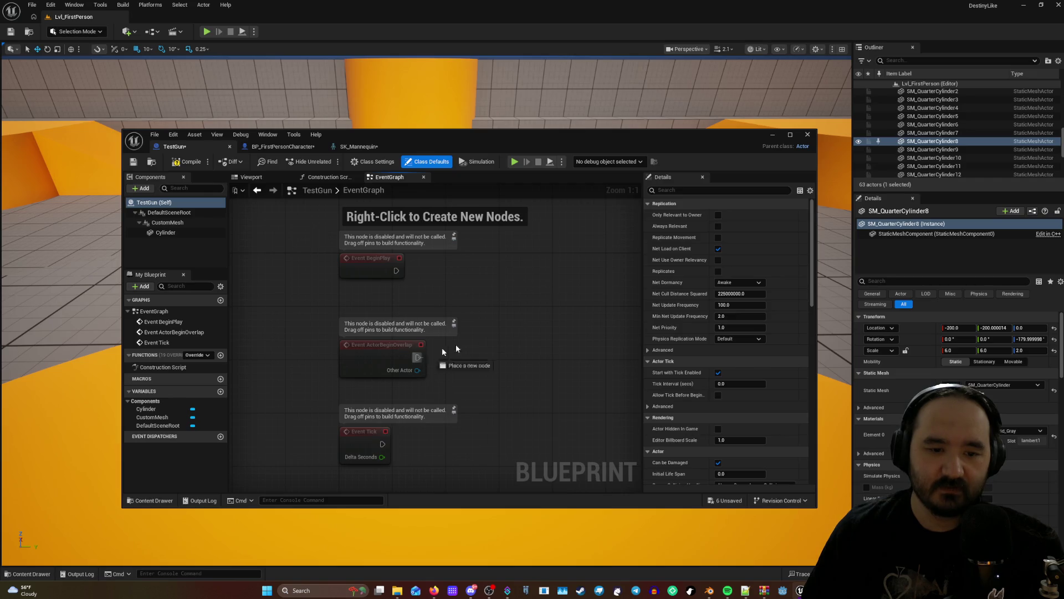
Add a Spawn Actor from Class node after ActorBeginOverlap, then delete it again.
left_click_drag(456, 348, 518, 336)
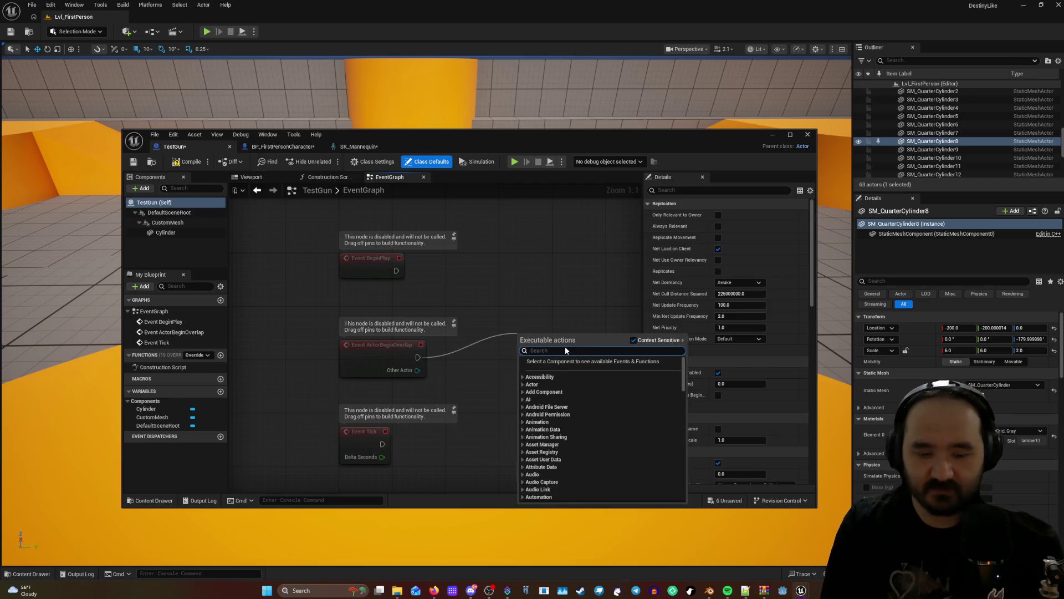
type("spaw")
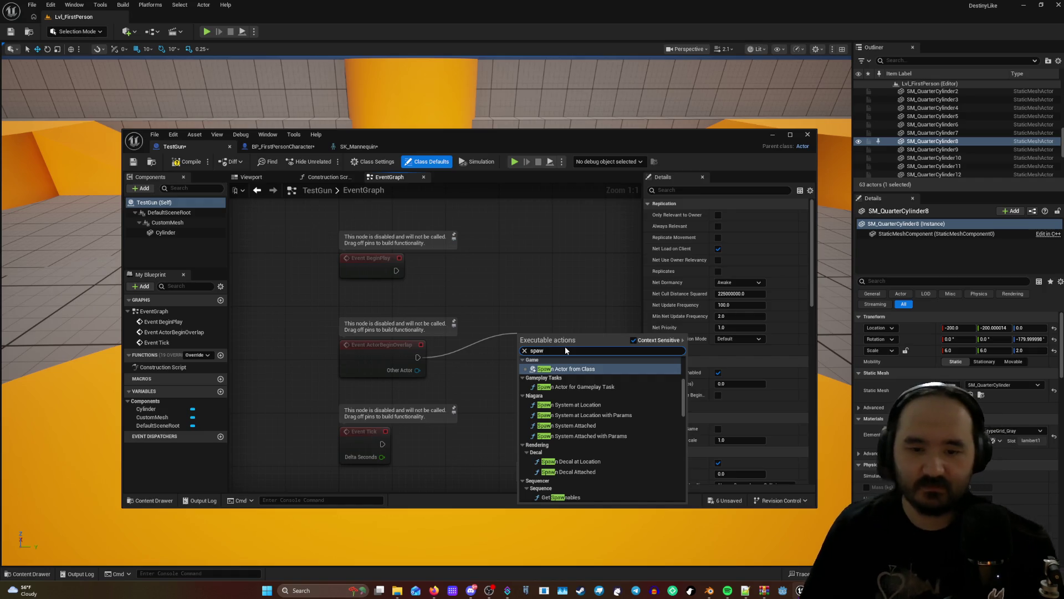
left_click(576, 369)
left_click_drag(579, 338, 487, 298)
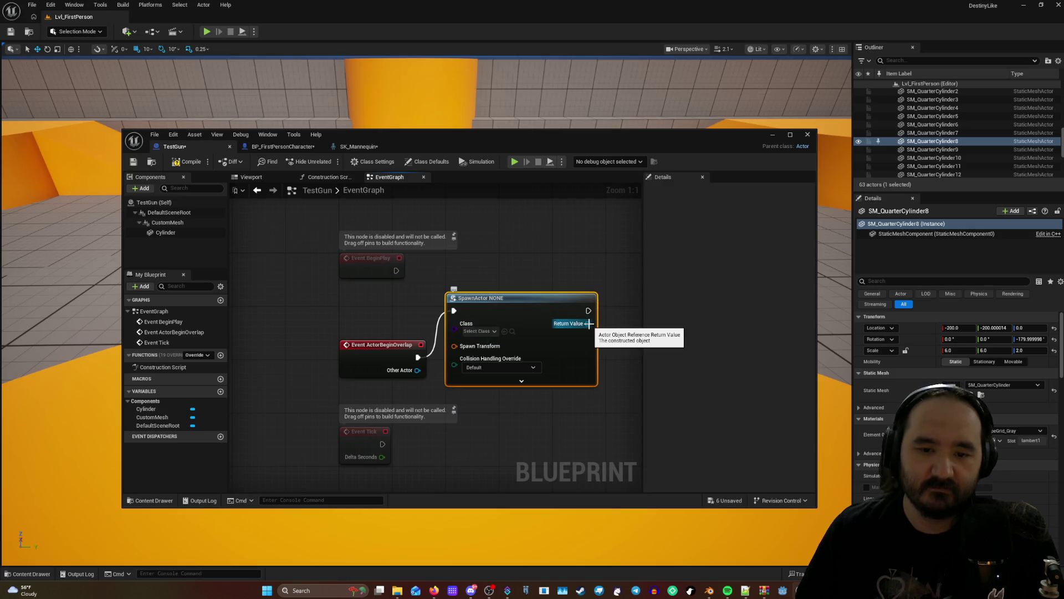
left_click(491, 331)
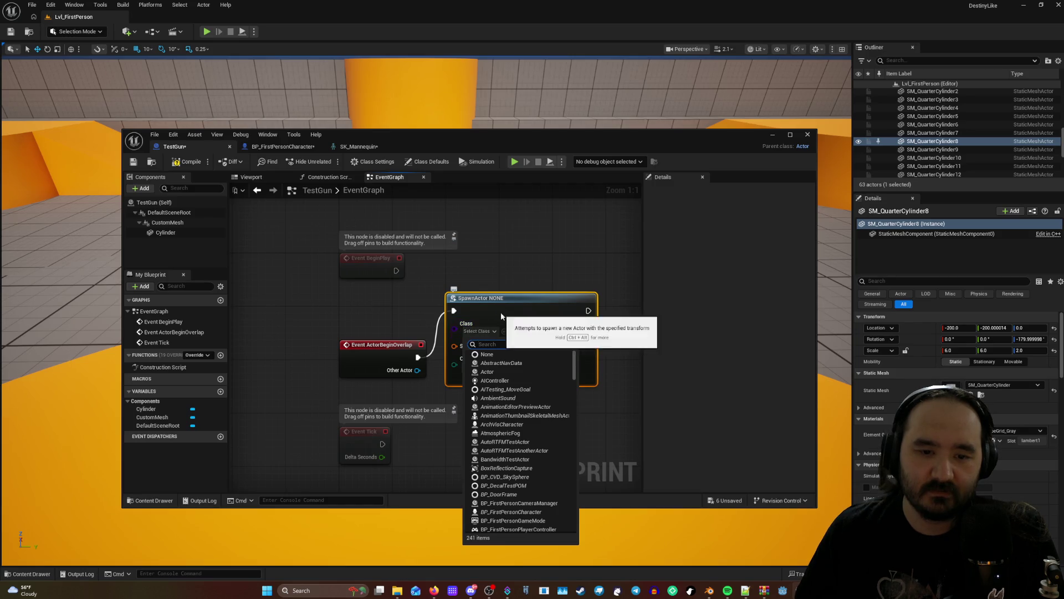
left_click(500, 314)
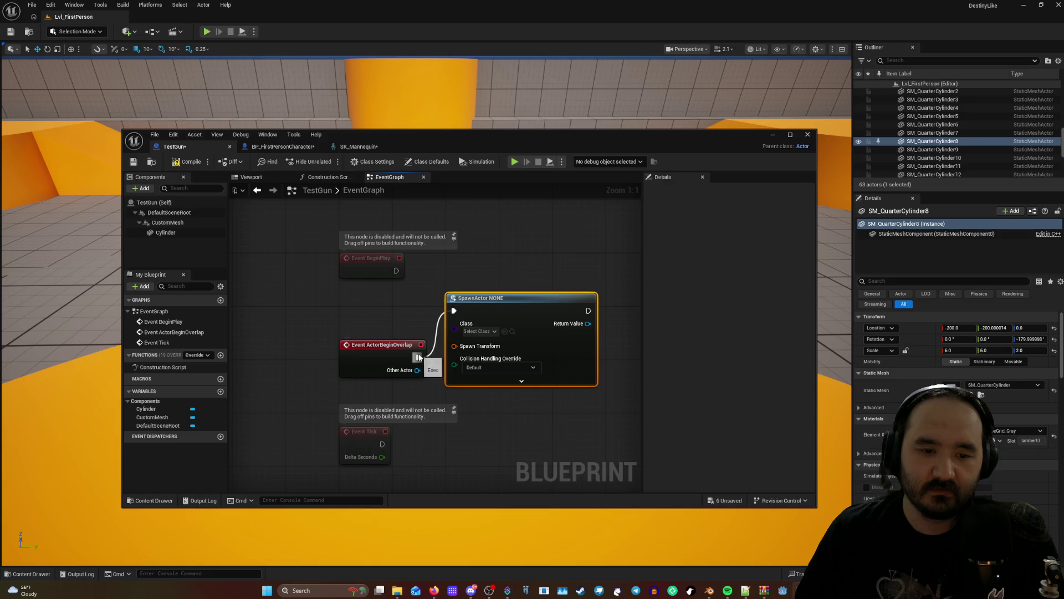
right_click(574, 299)
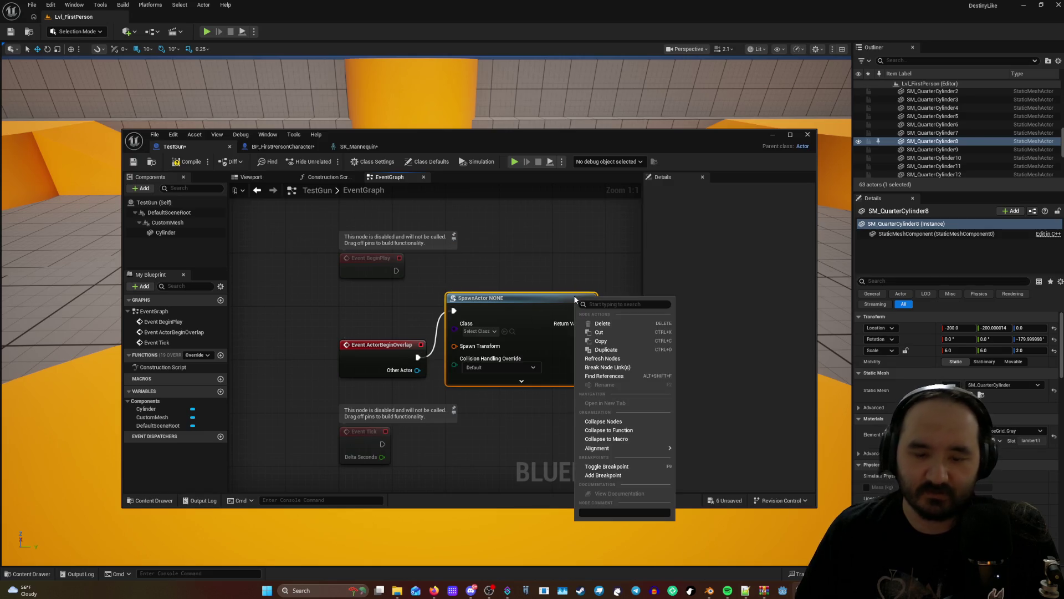
left_click(602, 323)
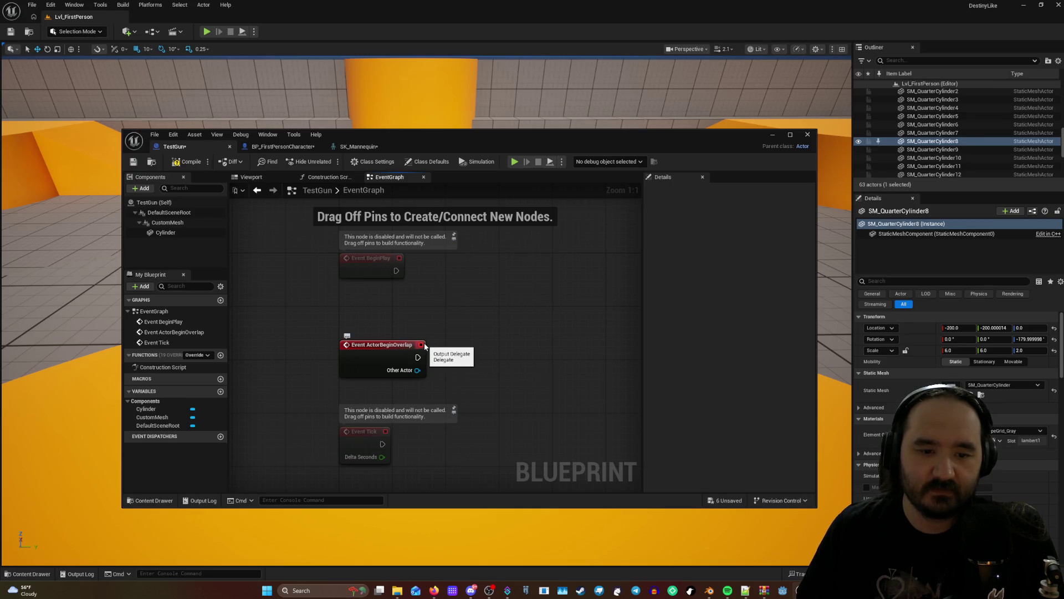
left_click_drag(418, 357, 465, 337)
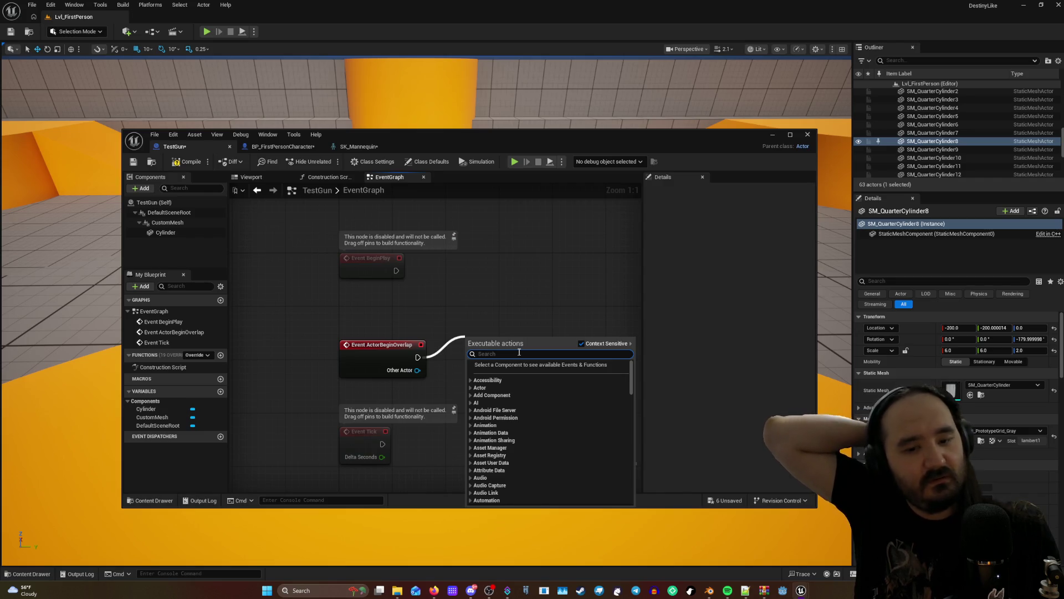
type("p")
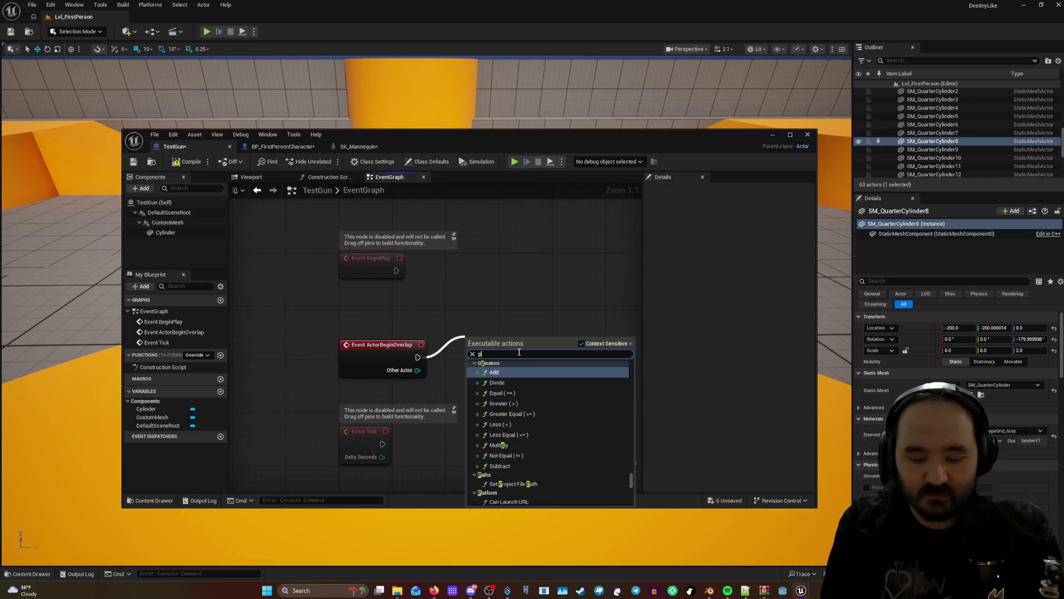
type("ic")
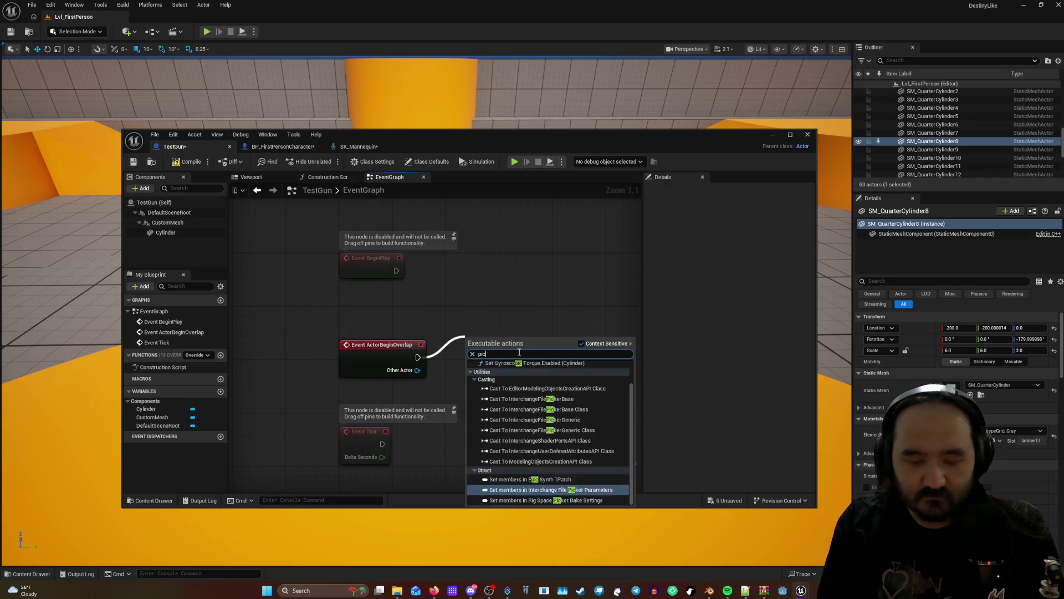
type("k")
key("BackSpace")
key("BackSpace")
key("BackSpace")
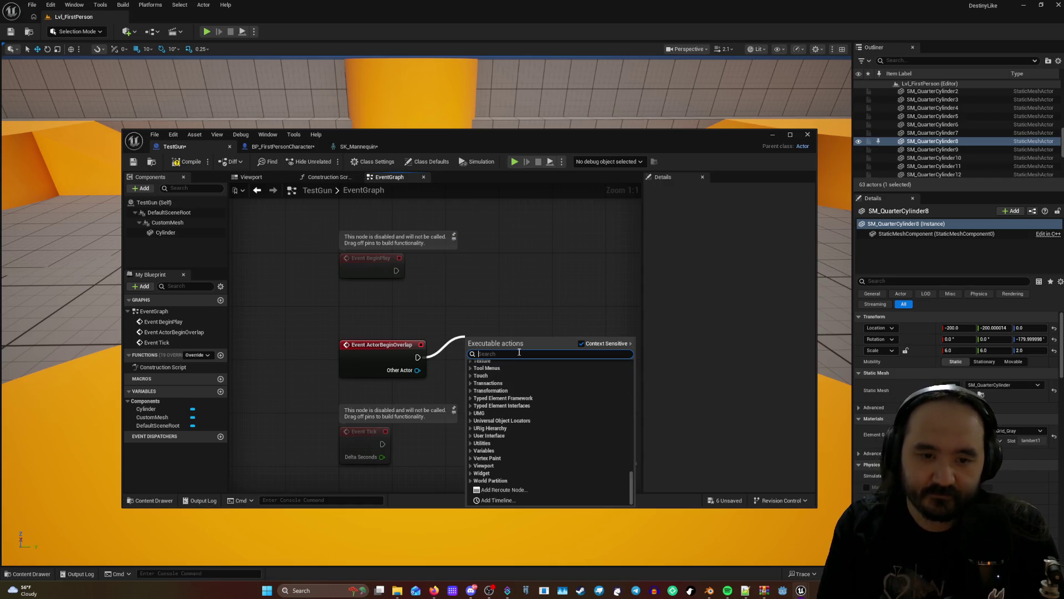
type("equi")
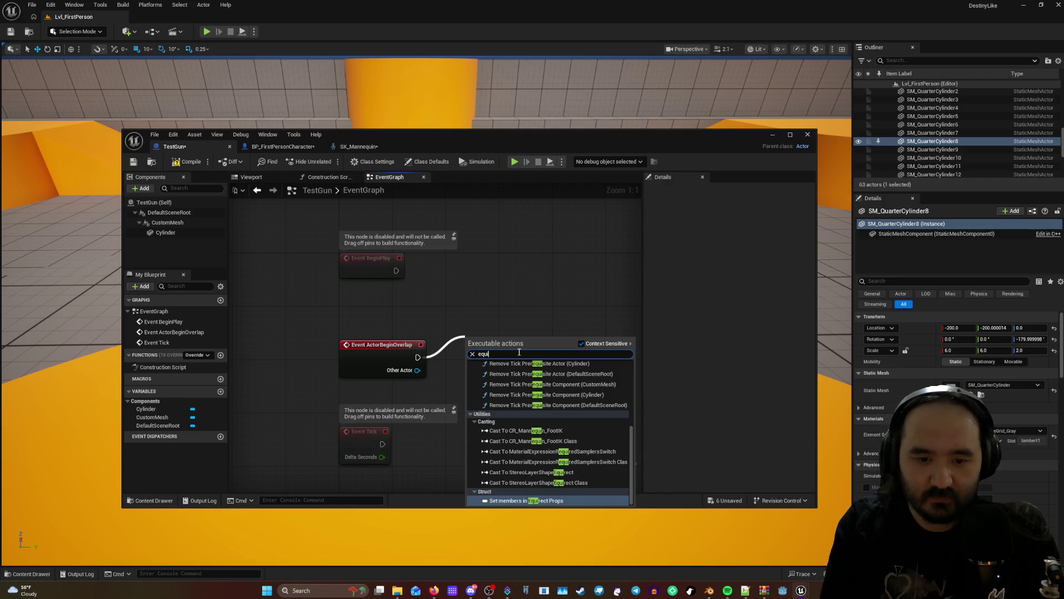
key("BackSpace")
key("BackSpace")
key("BackSpace")
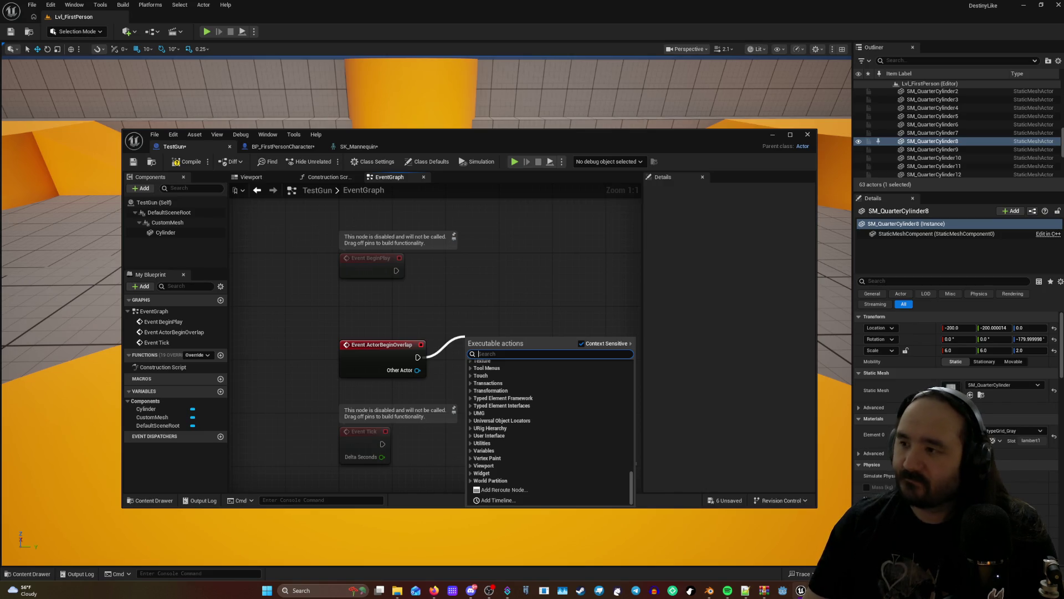
key("Escape")
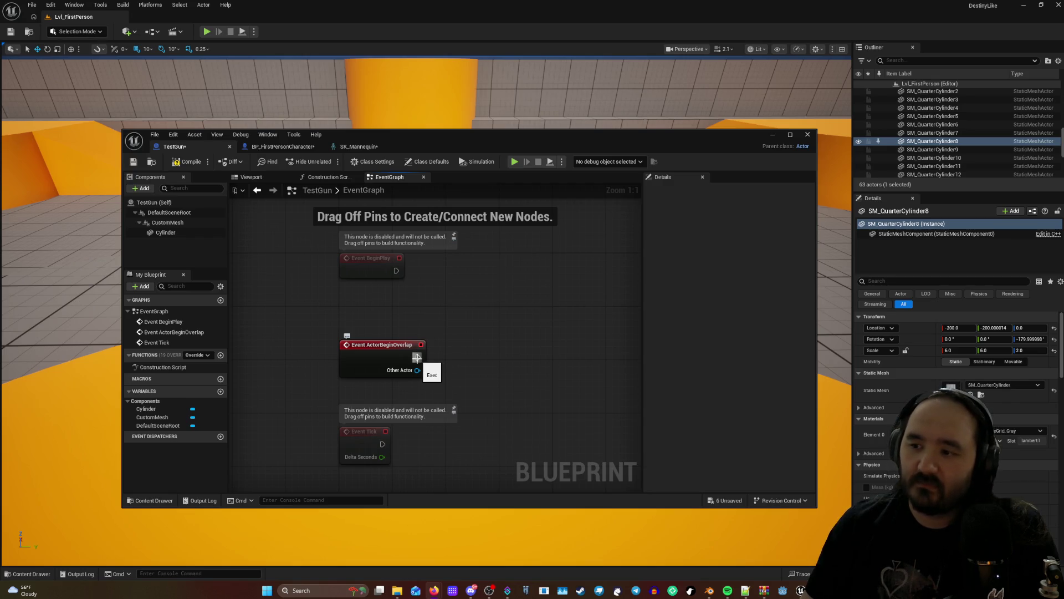
left_click_drag(417, 357, 479, 332)
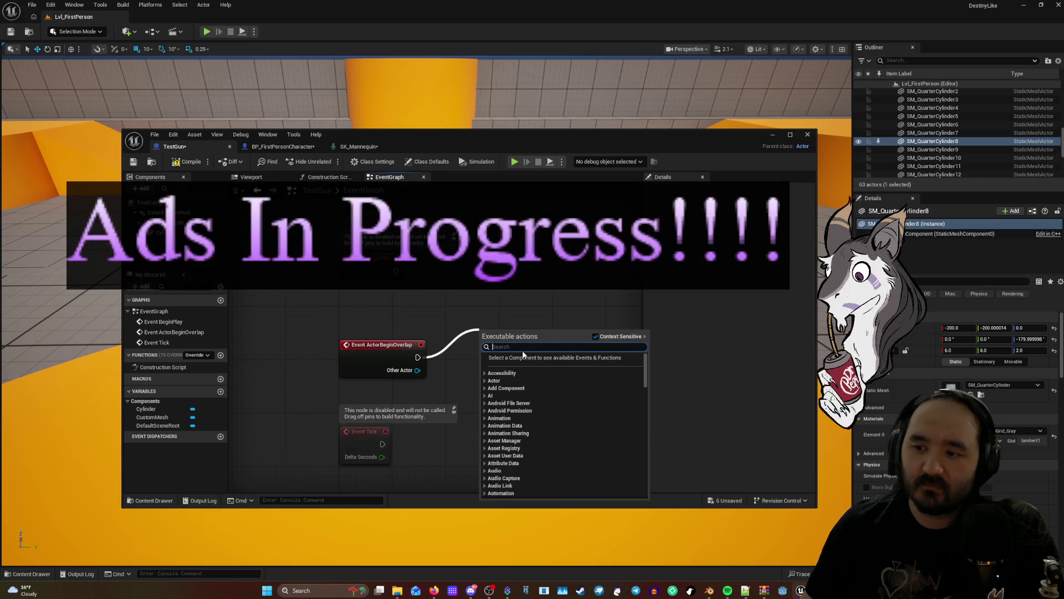
type("other")
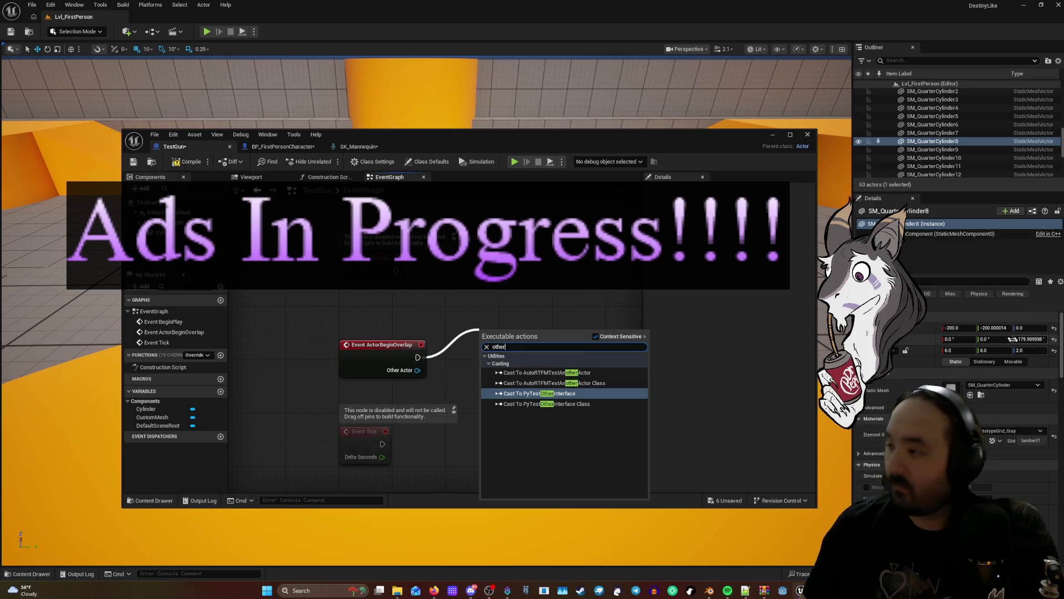
key("Escape")
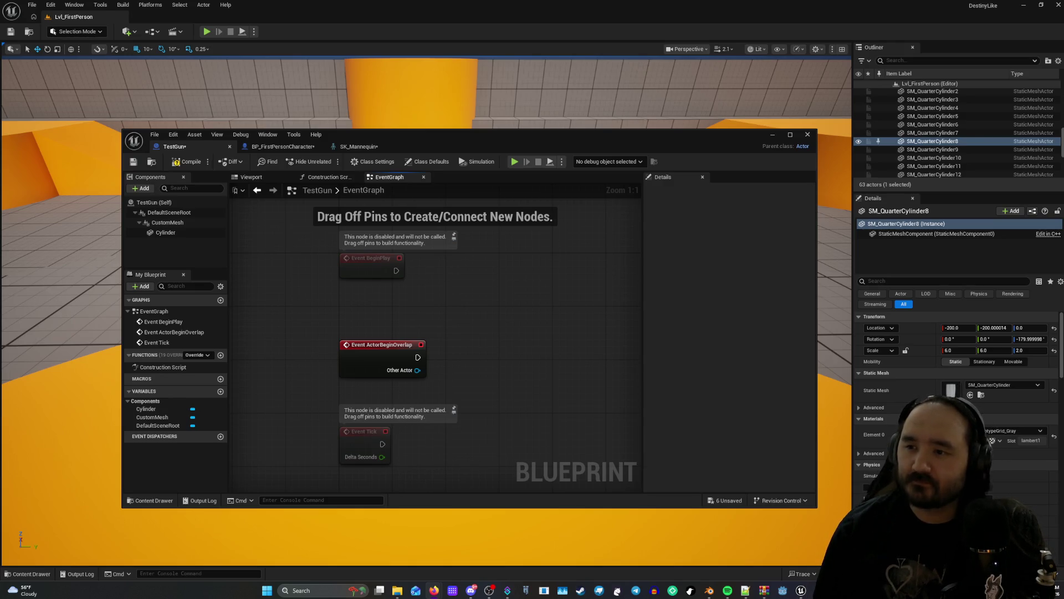
Inspect TestGun's Cylinder, CustomMesh, Self and DefaultSceneRoot components, collapse CustomMesh, and open Add.
left_click(273, 147)
left_click(215, 147)
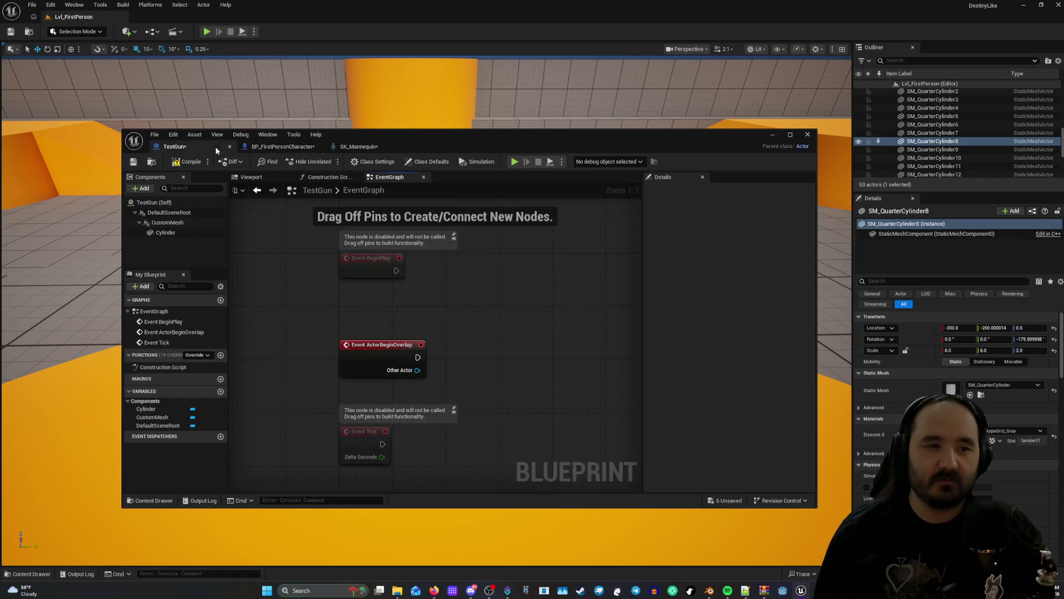
left_click(166, 232)
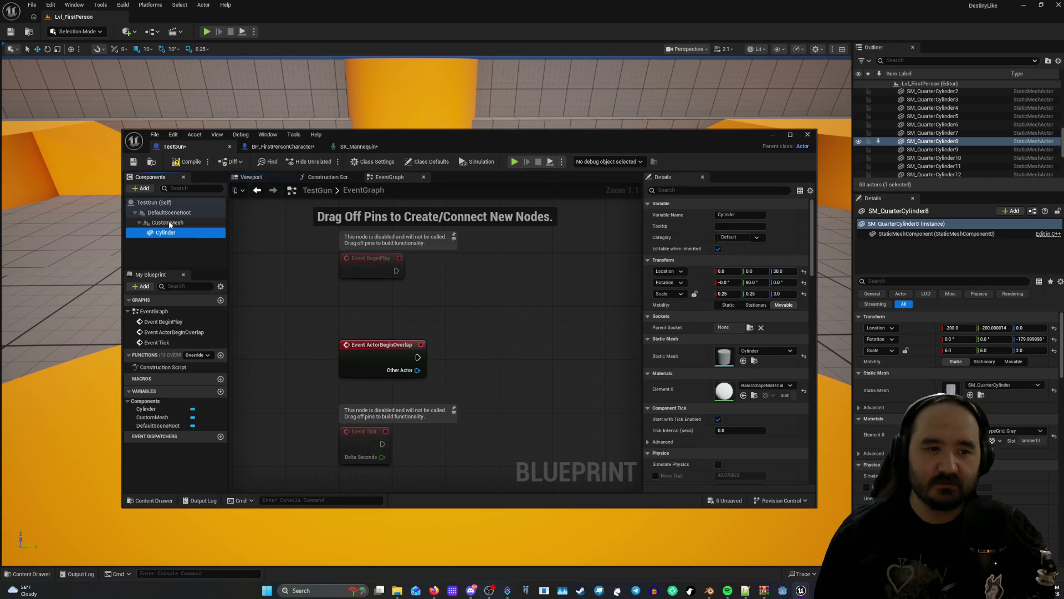
left_click(170, 223)
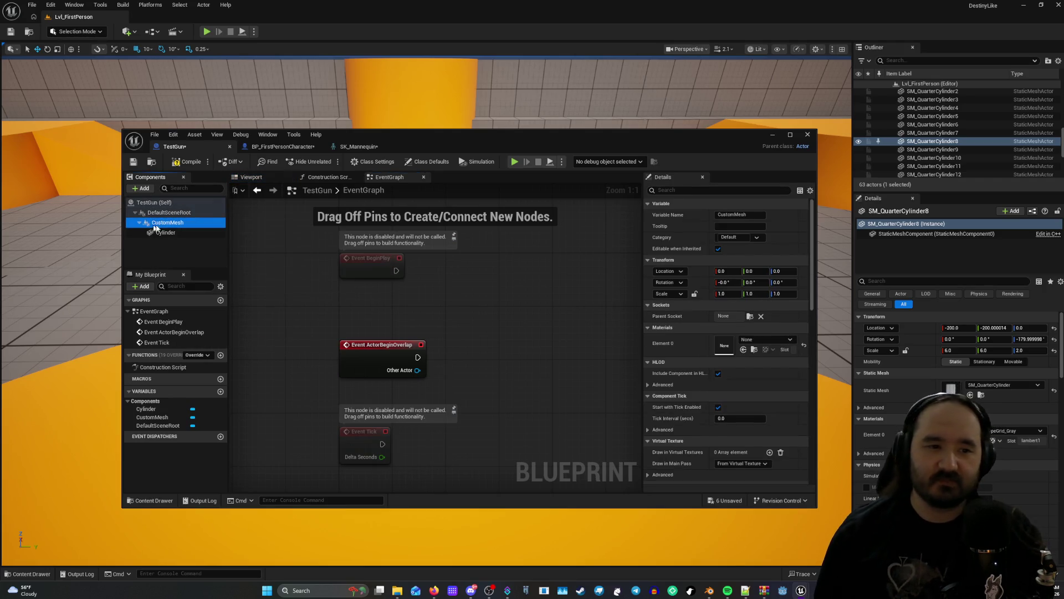
left_click(158, 203)
left_click(164, 213)
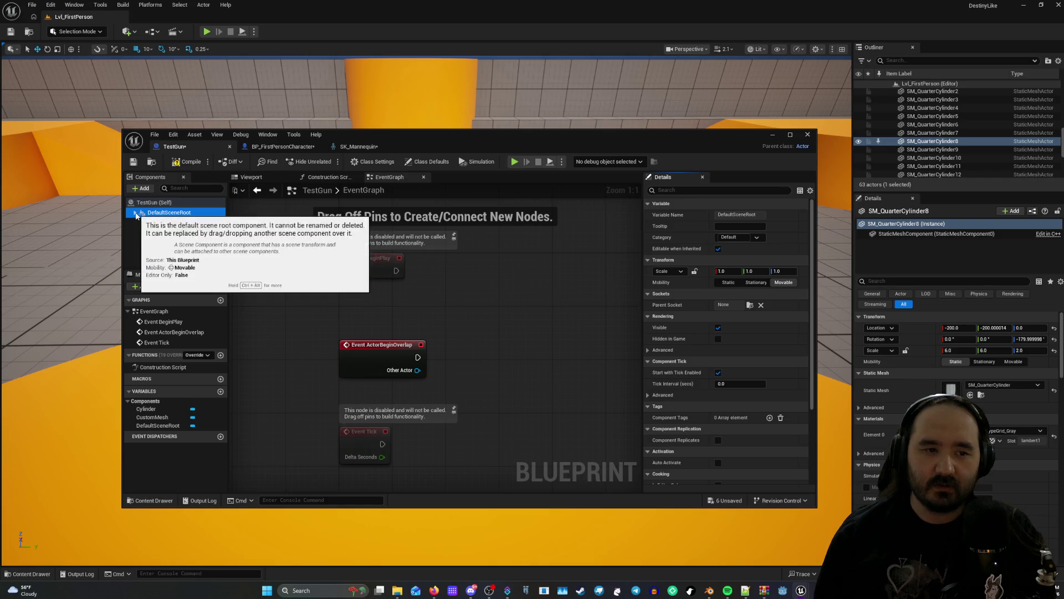
left_click(162, 224)
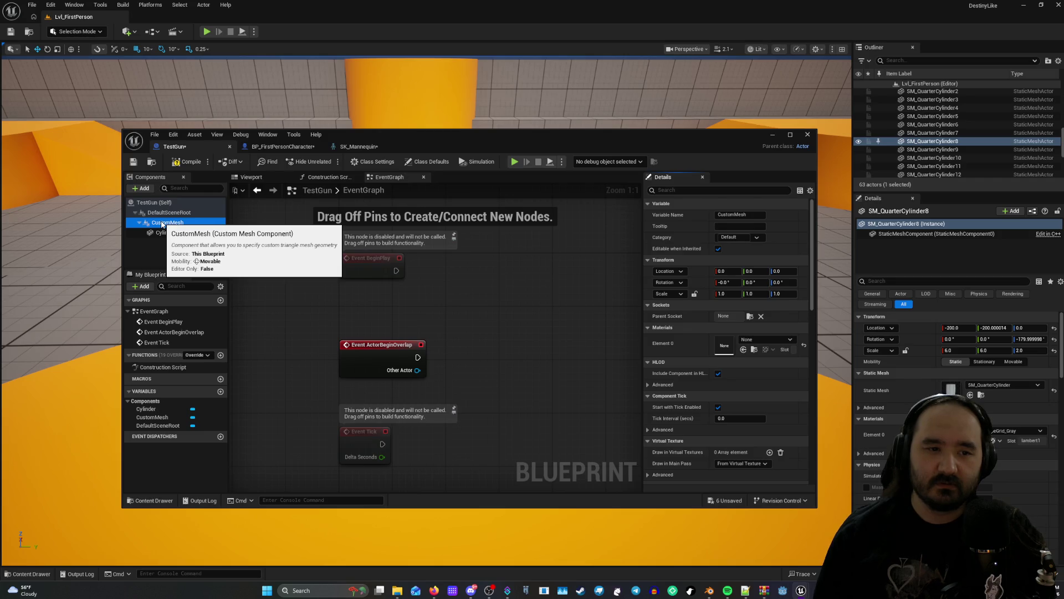
left_click(139, 222)
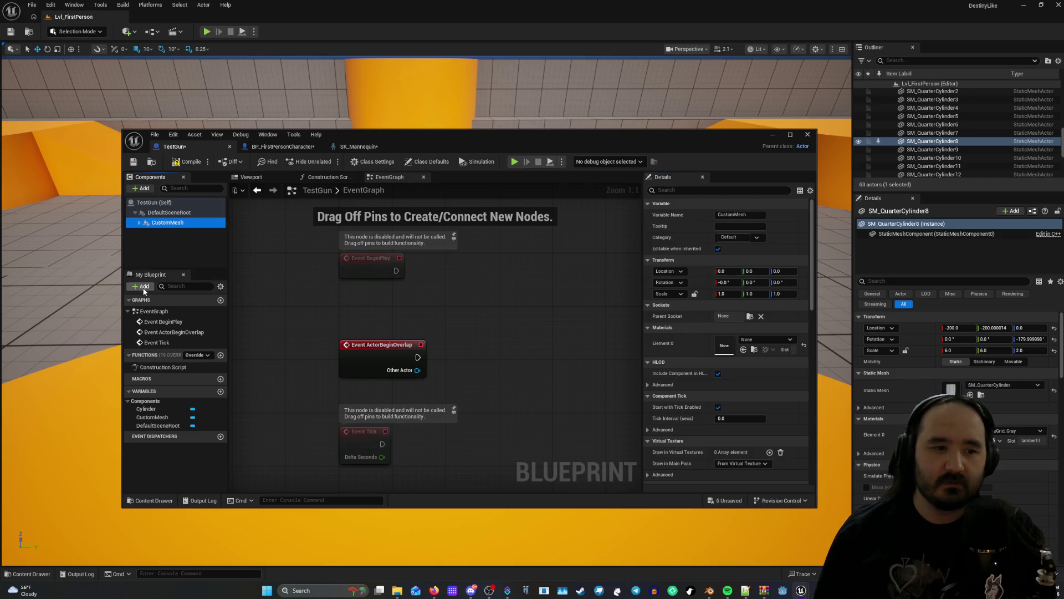
left_click(144, 286)
left_click(166, 244)
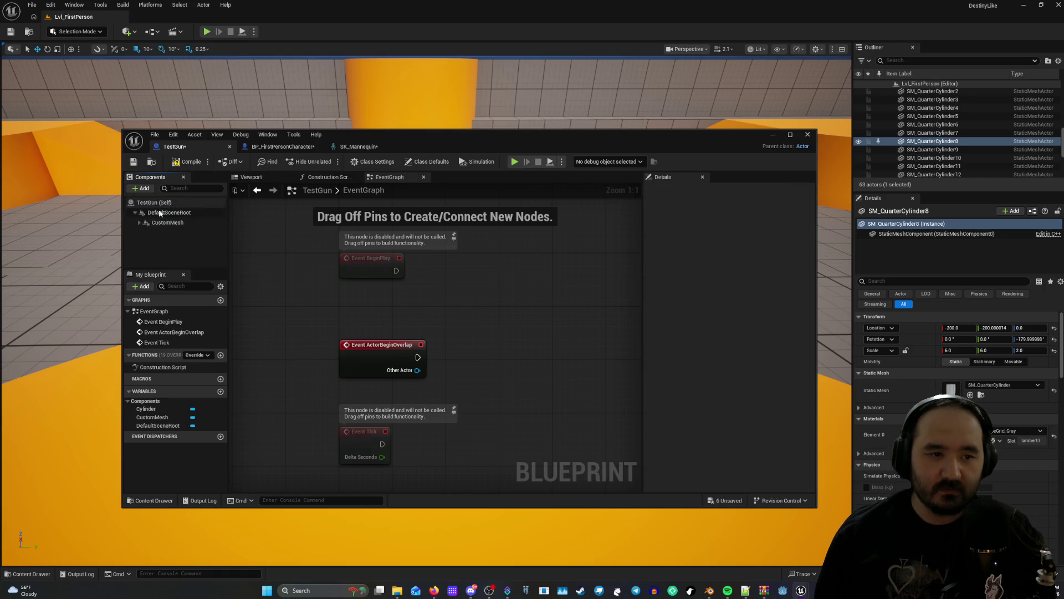
left_click(141, 188)
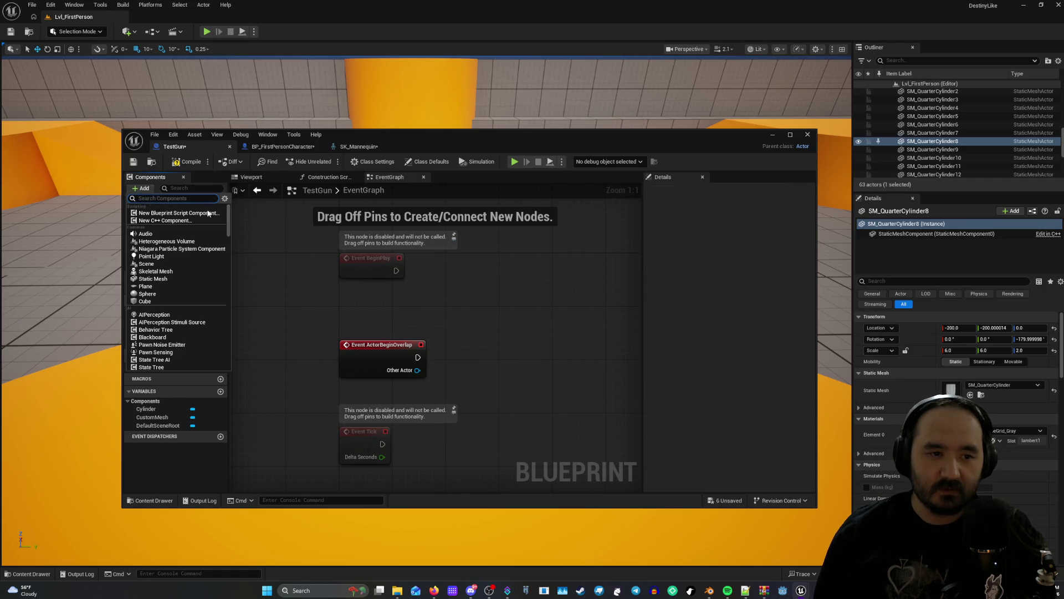
Add a Skeletal Mesh component named SkeletalMesh via a 'skel' search and view its properties.
type("skel")
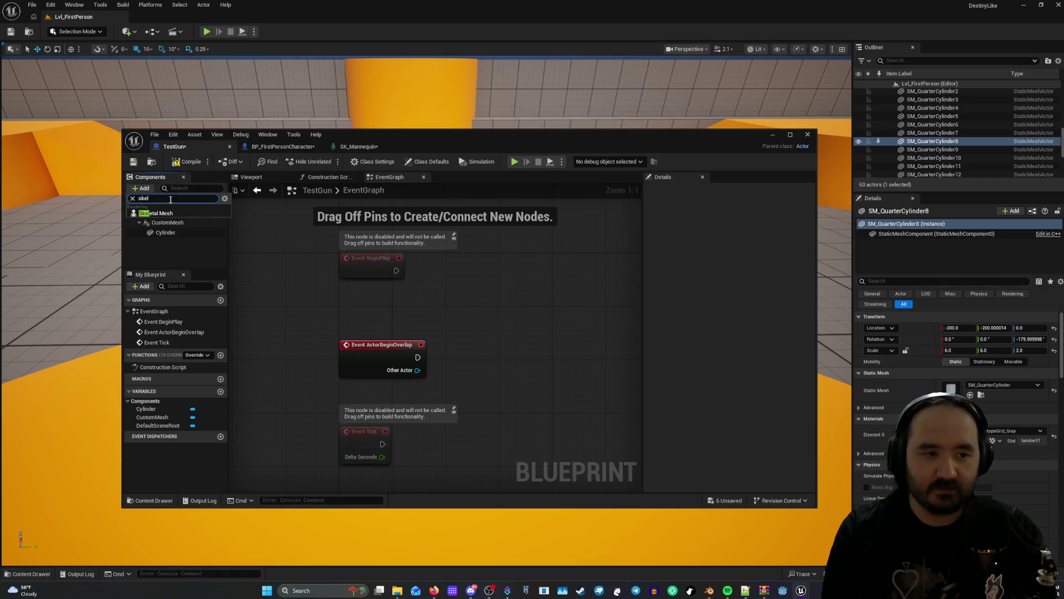
left_click(166, 214)
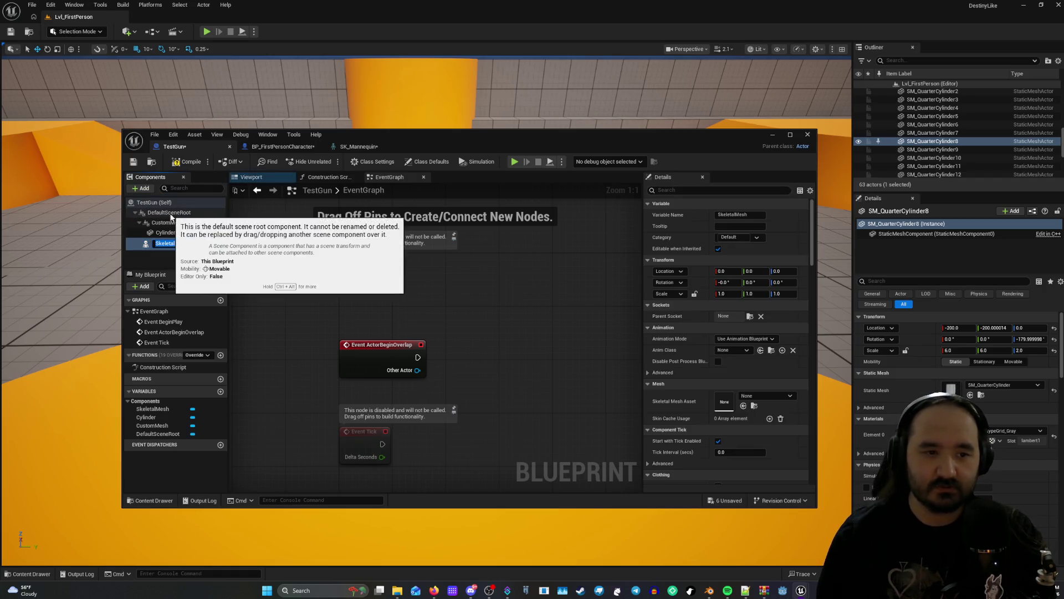
left_click(194, 257)
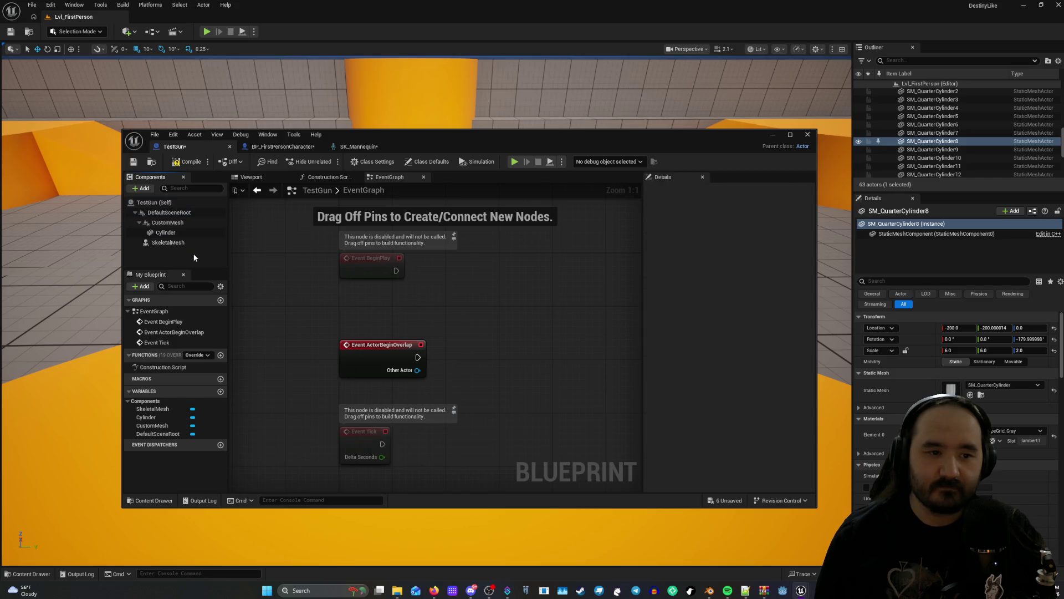
left_click(189, 244)
scroll(700, 297, "down", 5)
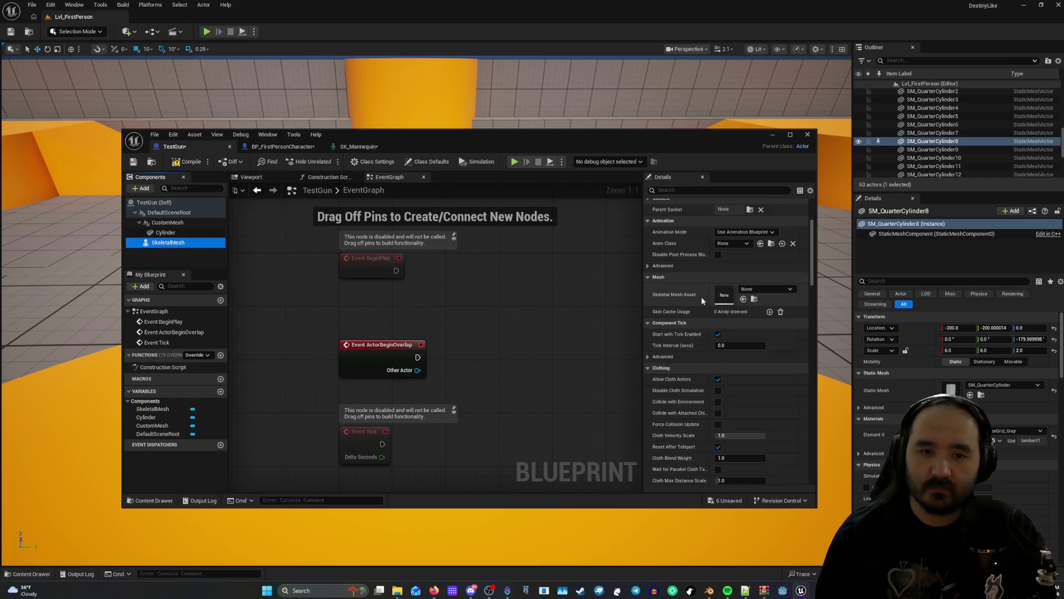
Show the Viewport preview and try SkeletalMesh's asset picker without choosing an asset.
scroll(701, 297, "down", 2)
left_click(251, 176)
left_click_drag(530, 280, 498, 264)
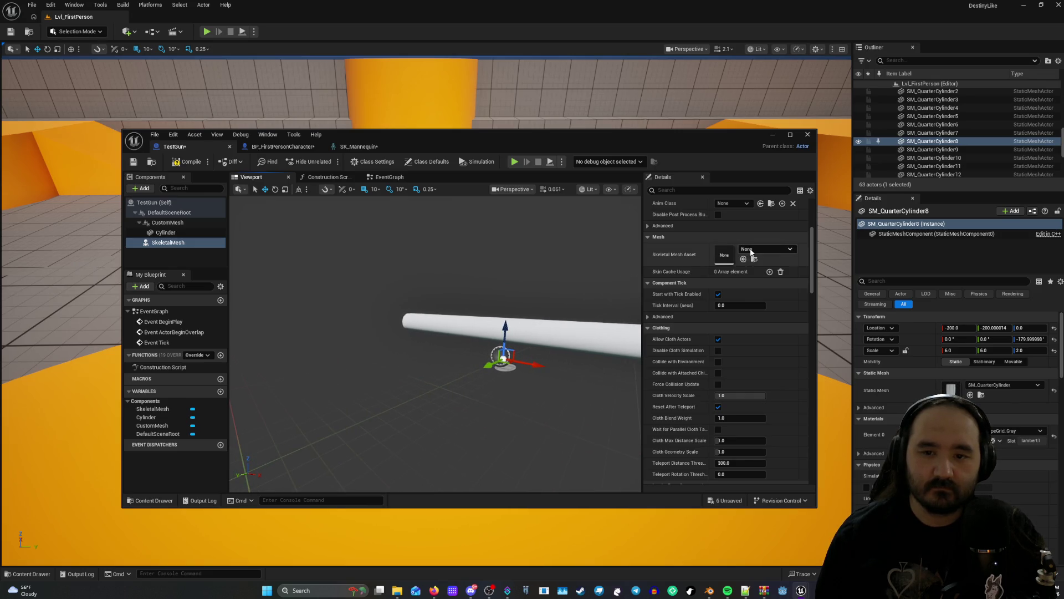
left_click(751, 250)
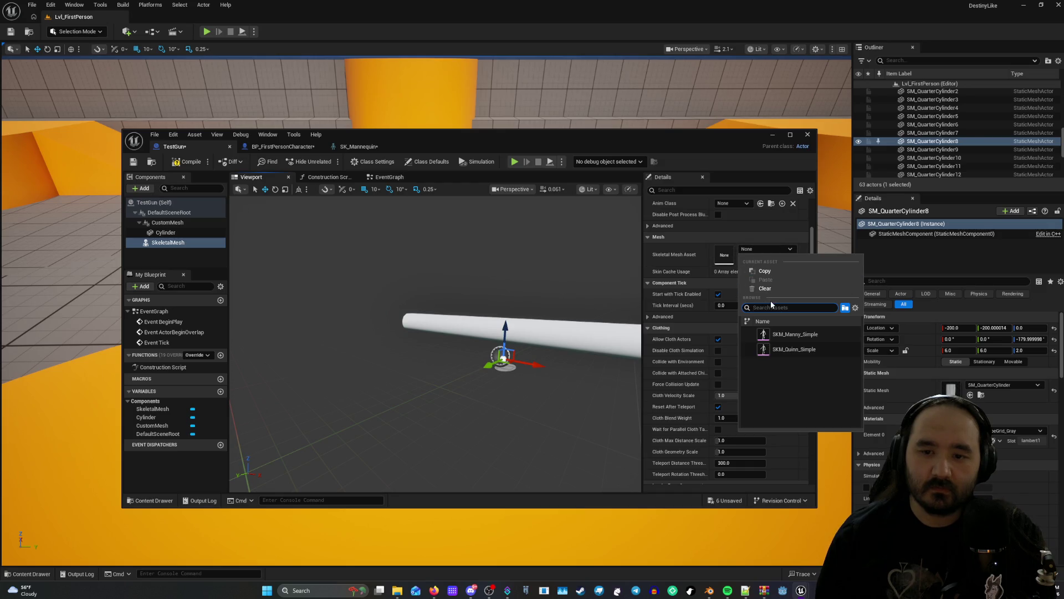
left_click(161, 244)
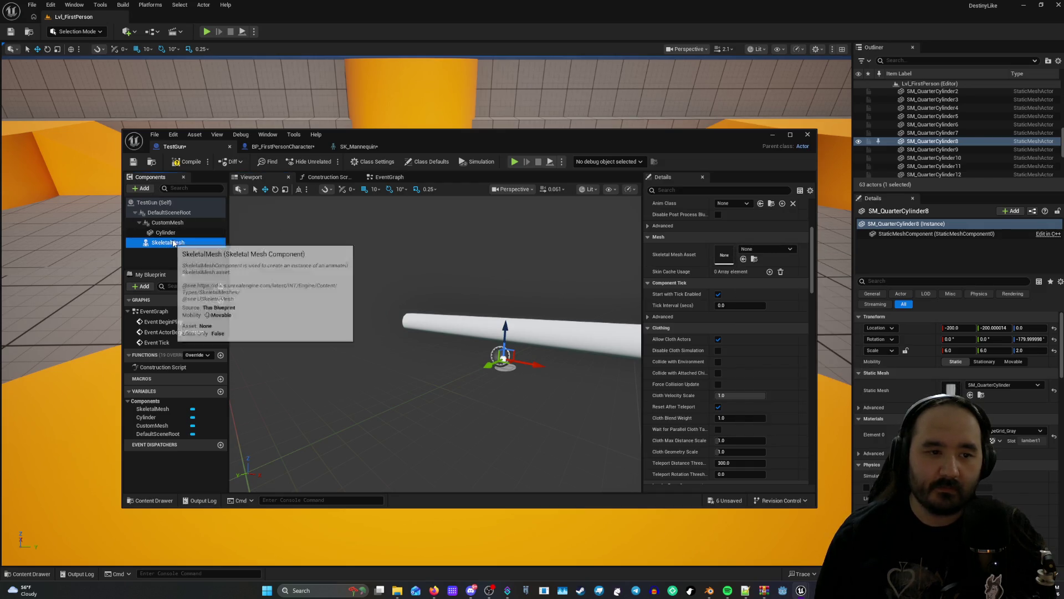
left_click(167, 233)
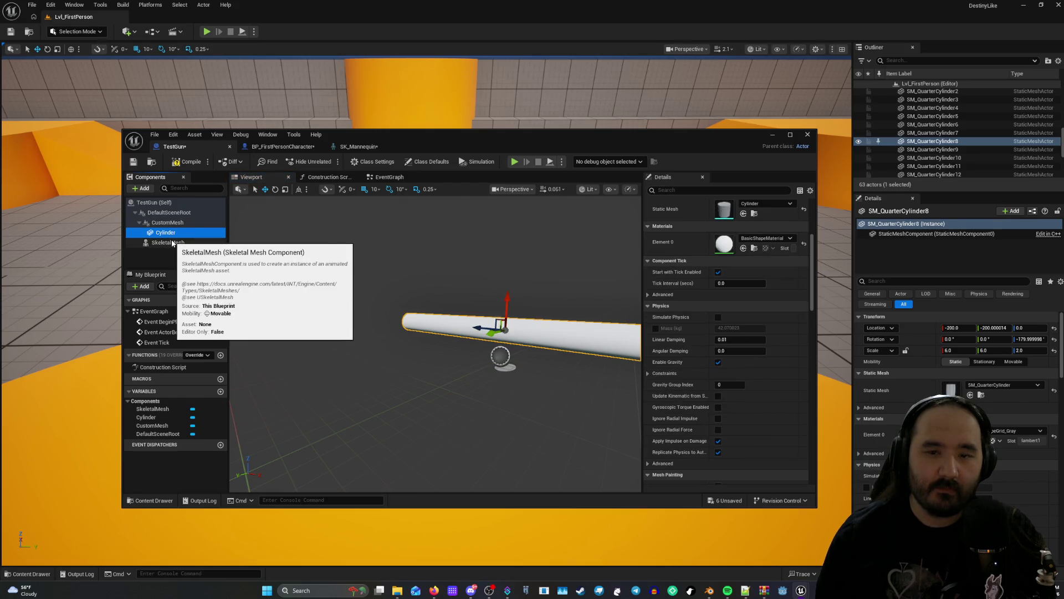
left_click(169, 242)
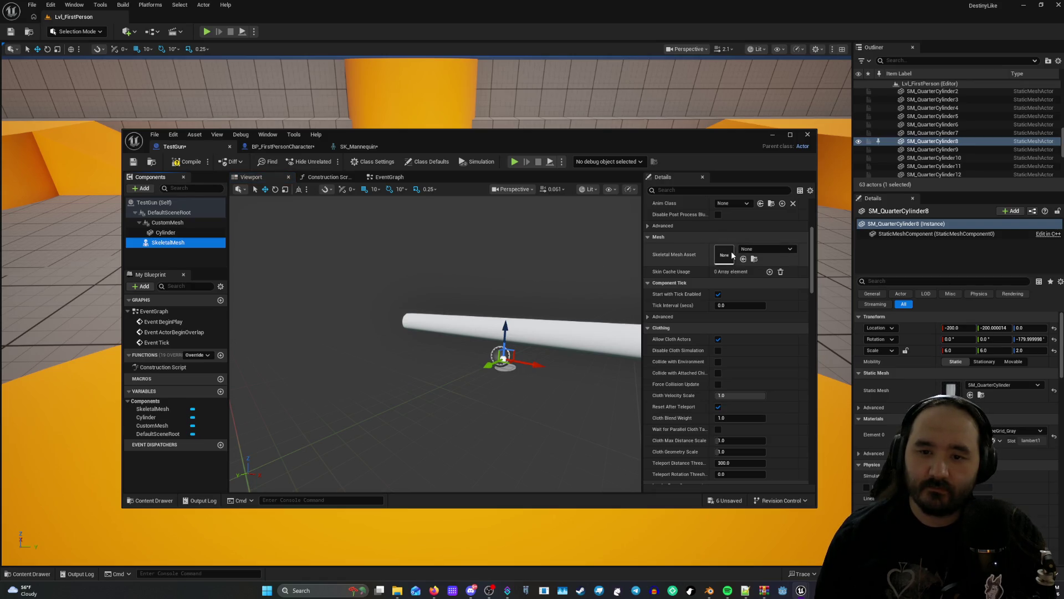
Search the asset picker for 'cy' and 'box', cancel, then delete the SkeletalMesh component.
left_click(755, 250)
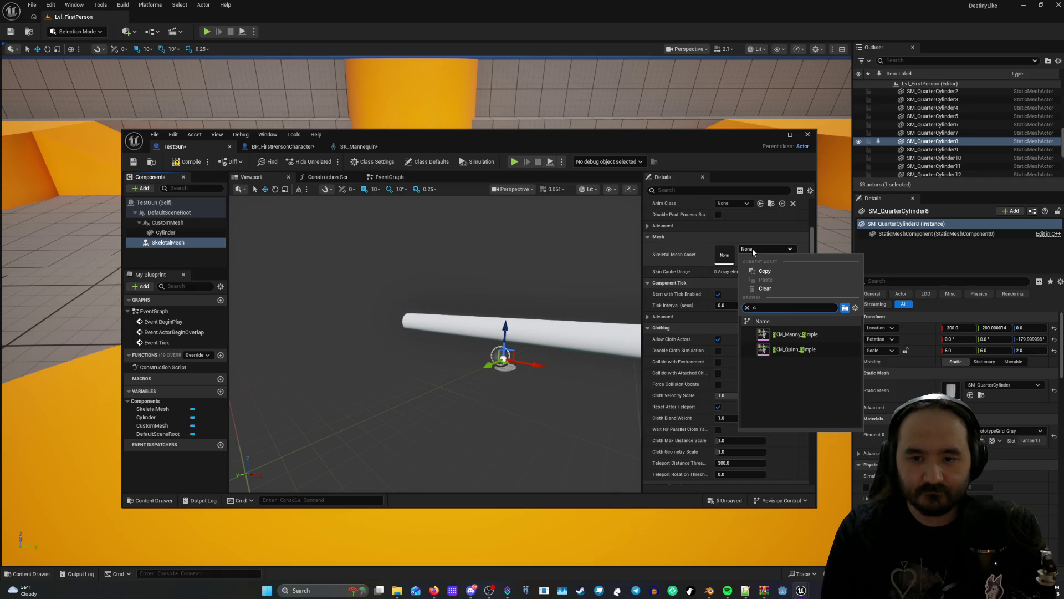
type("cy")
key("BackSpace")
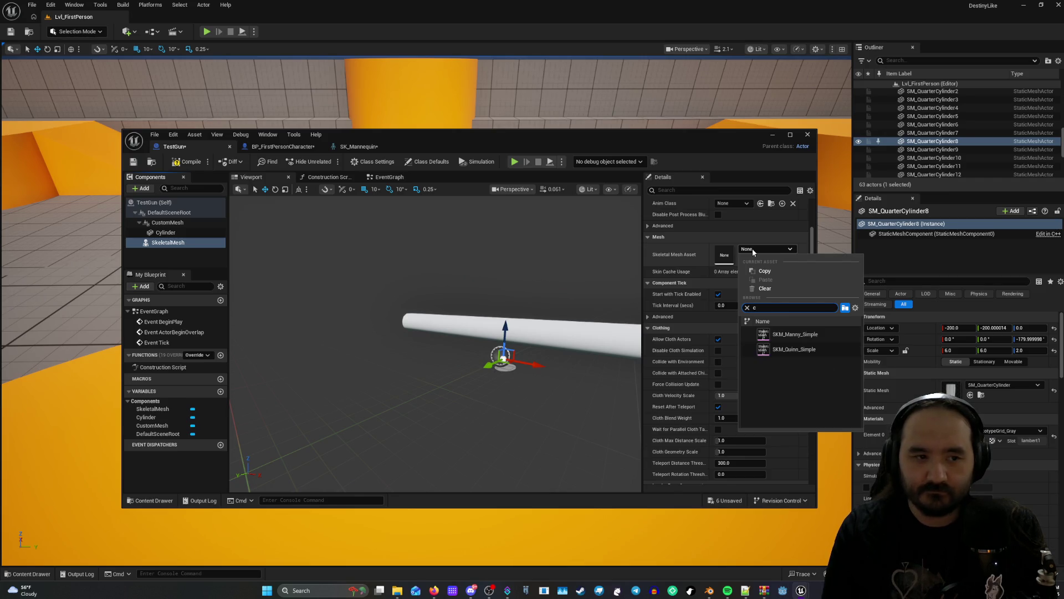
key("BackSpace")
type("box")
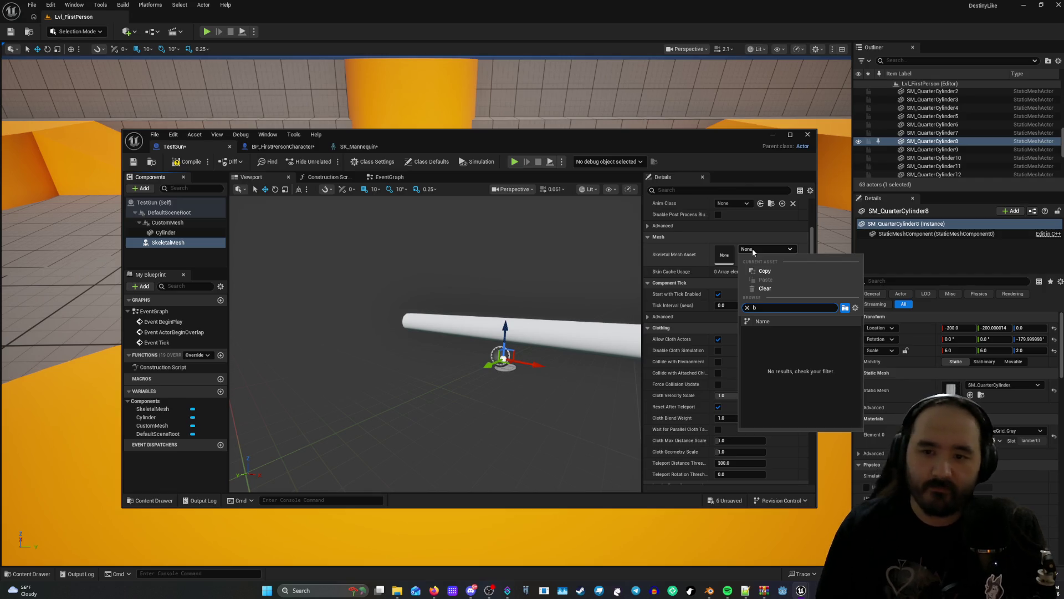
key("Escape")
right_click(156, 241)
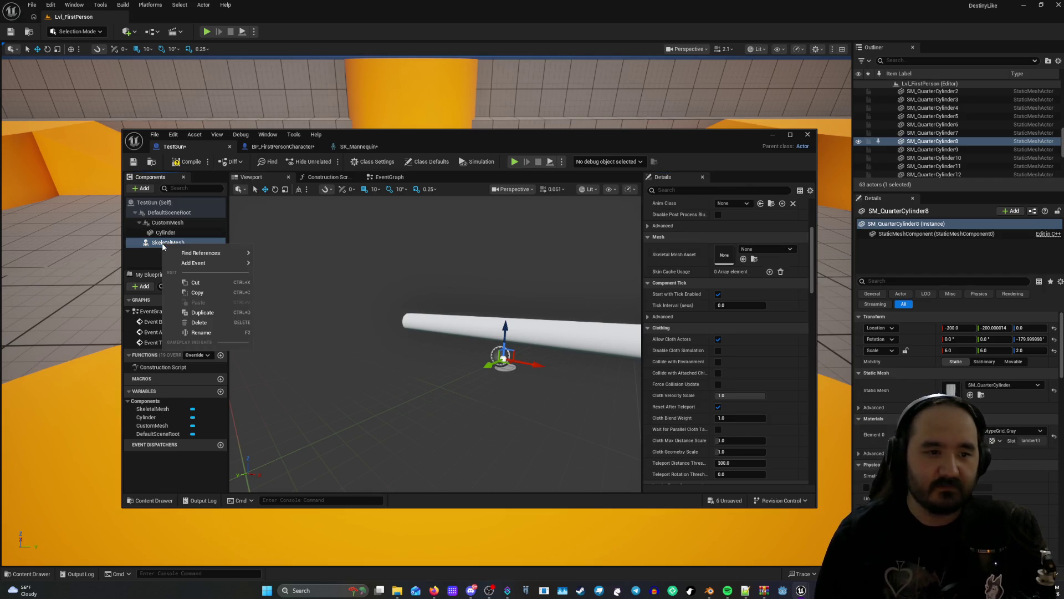
left_click(202, 316)
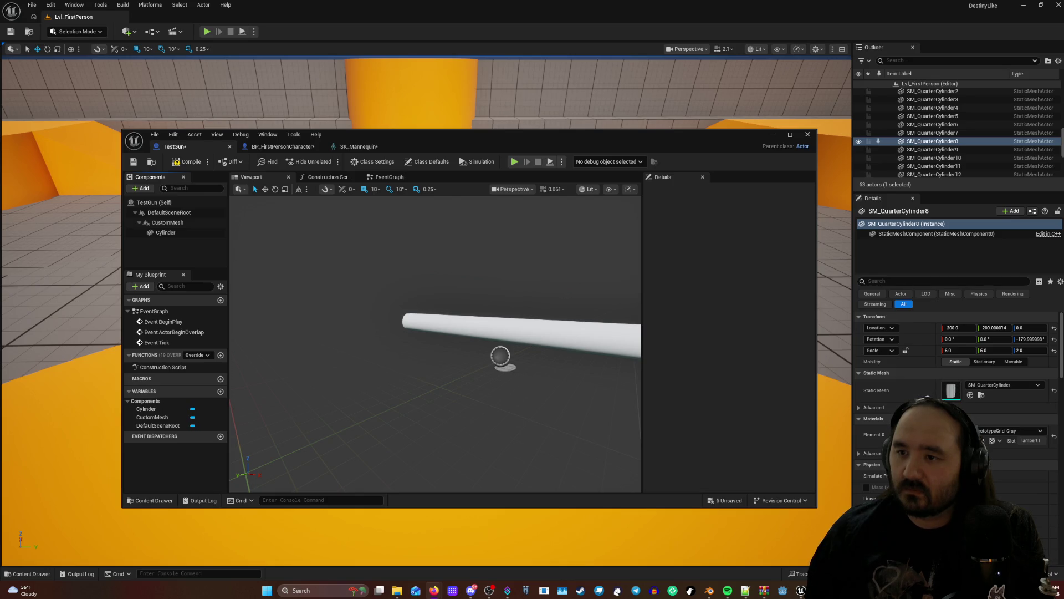
Level the cylinder in the Viewport preview and go back to the EventGraph.
left_click_drag(446, 238, 439, 237)
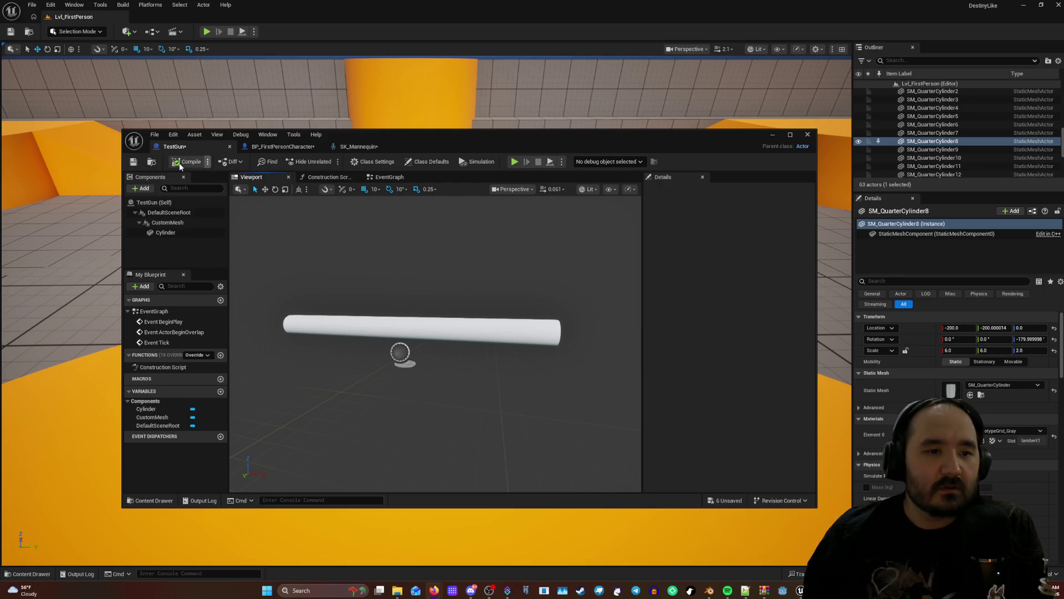
left_click(389, 177)
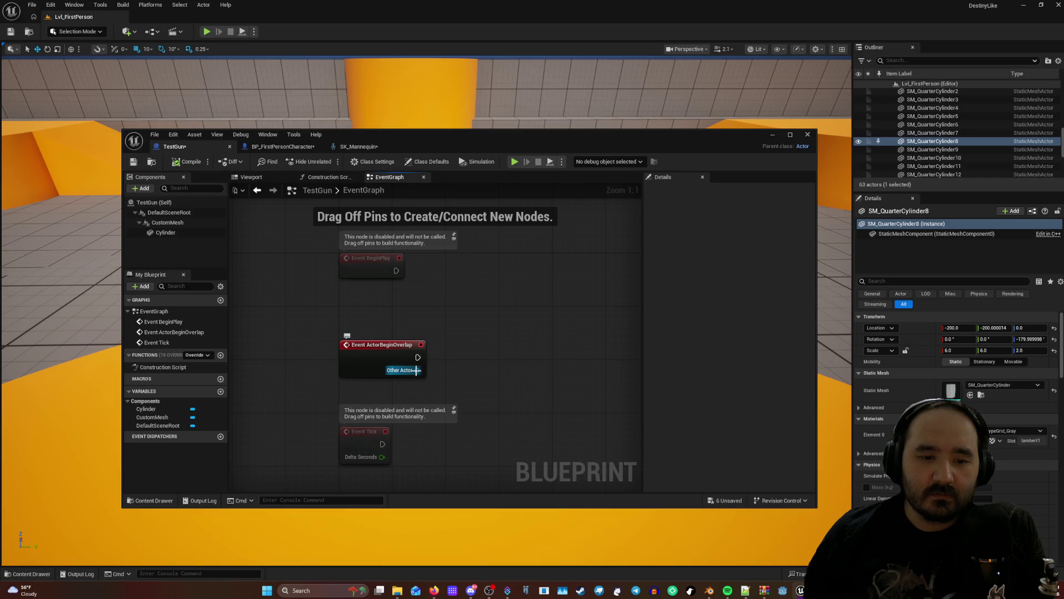
right_click(417, 371)
left_click(370, 350)
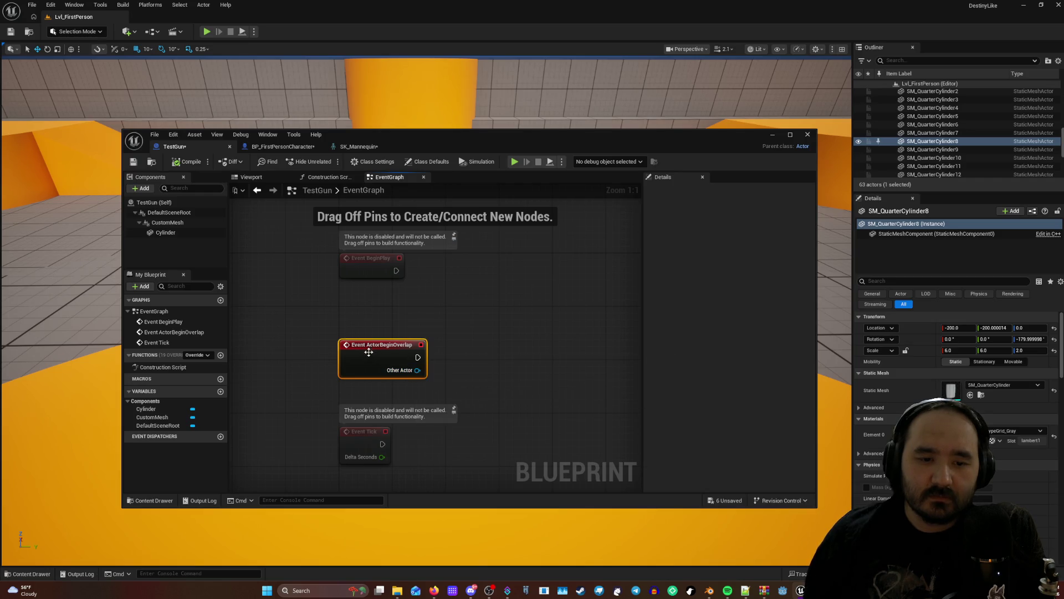
right_click(369, 350)
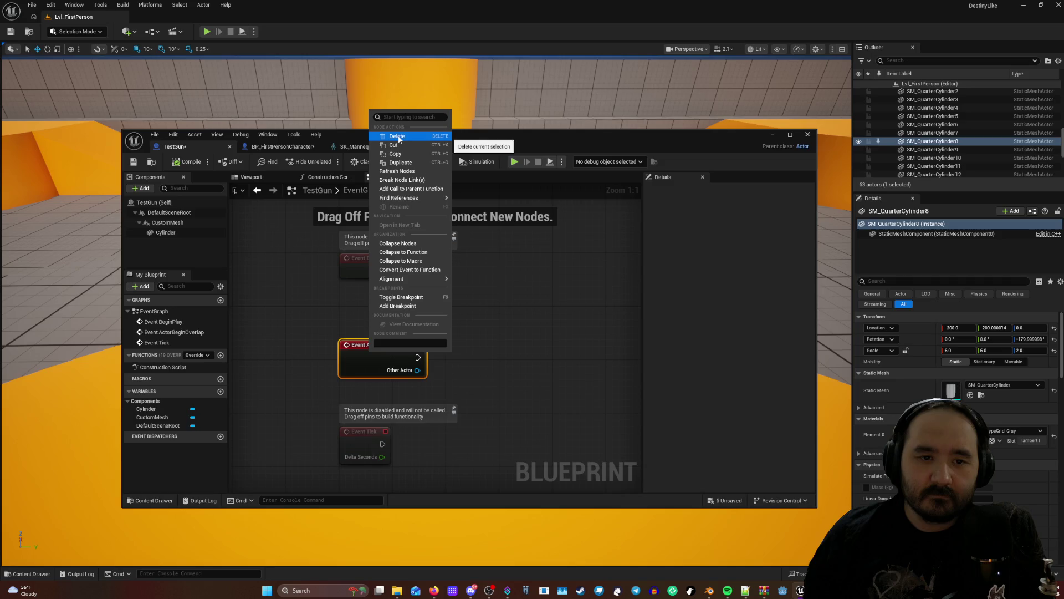
left_click(398, 172)
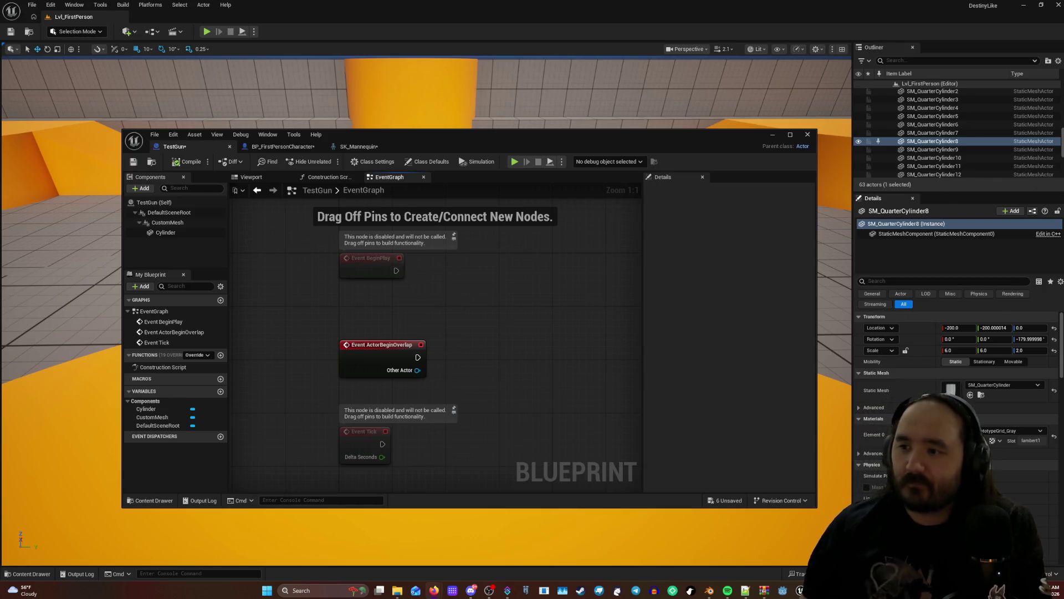
Wire a Spawn Actor from Class node after Event BeginPlay and move it higher.
mouse_move(396, 271)
left_mouse_down()
mouse_move(408, 285)
mouse_move(452, 278)
left_mouse_up()
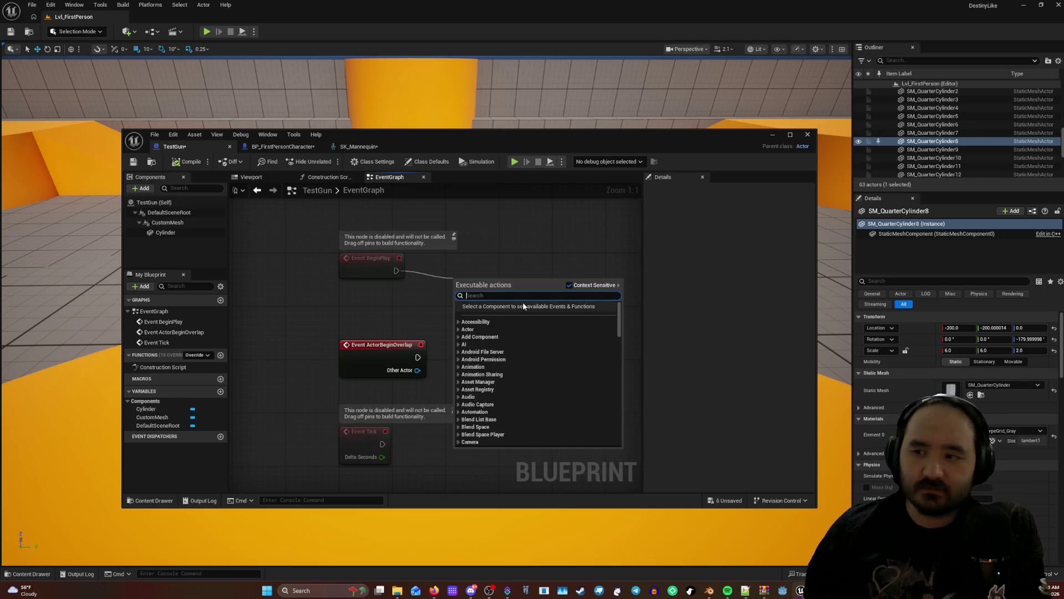
type("add")
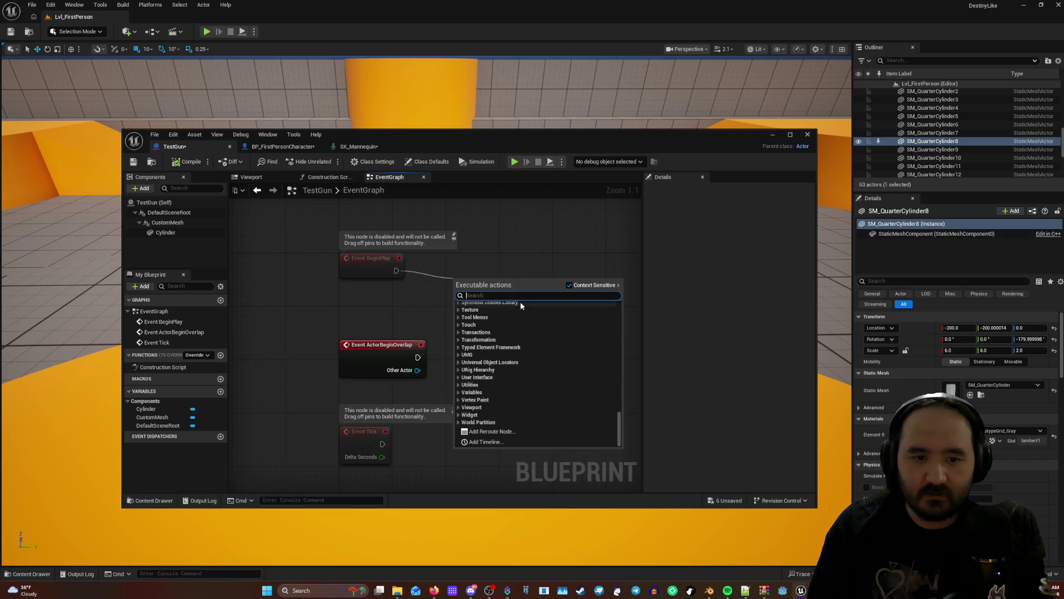
type(" mapp")
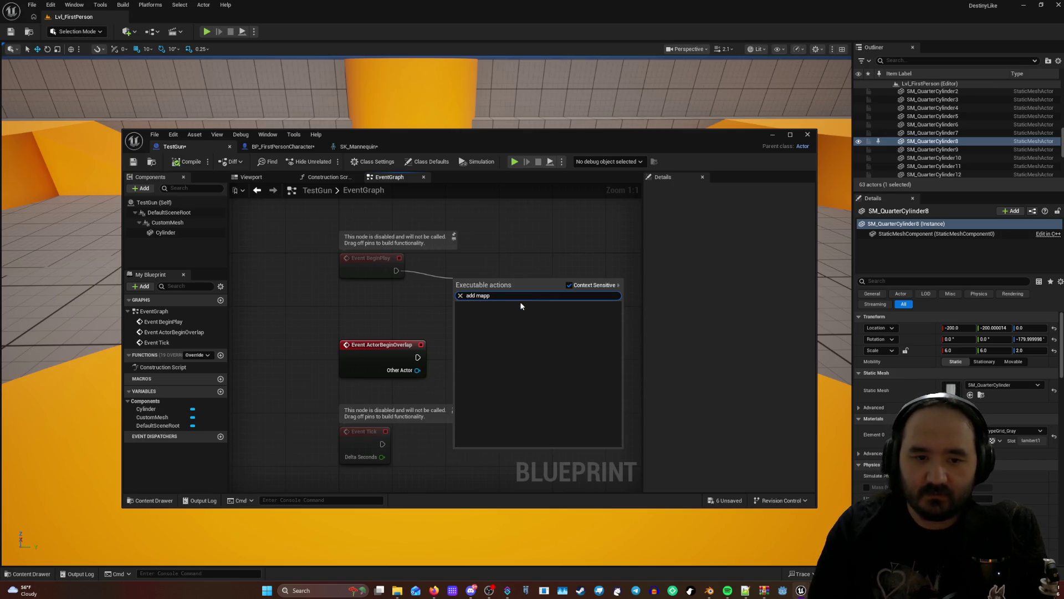
key("BackSpace")
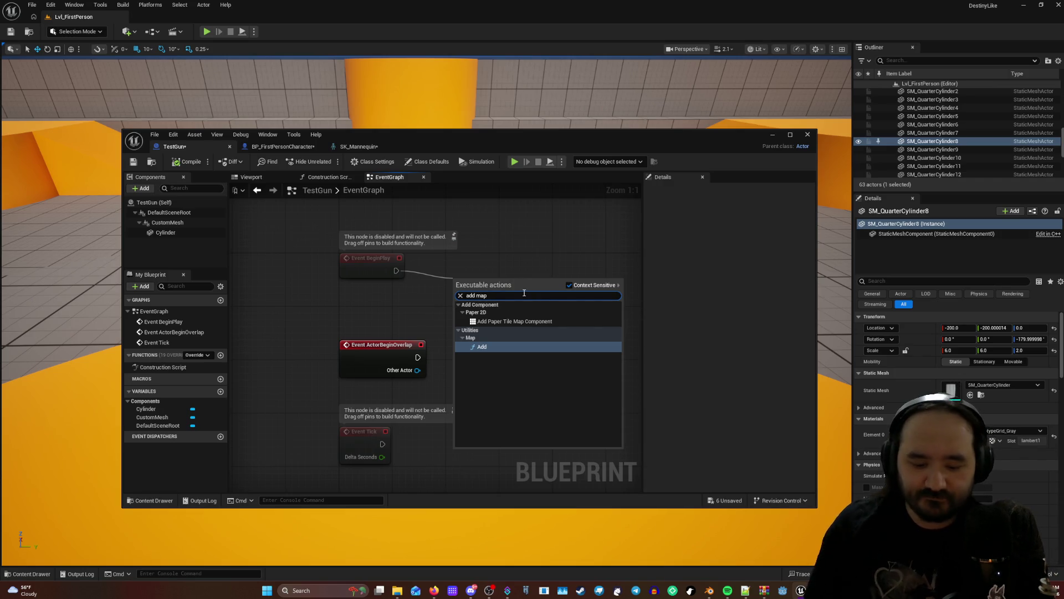
type("ping")
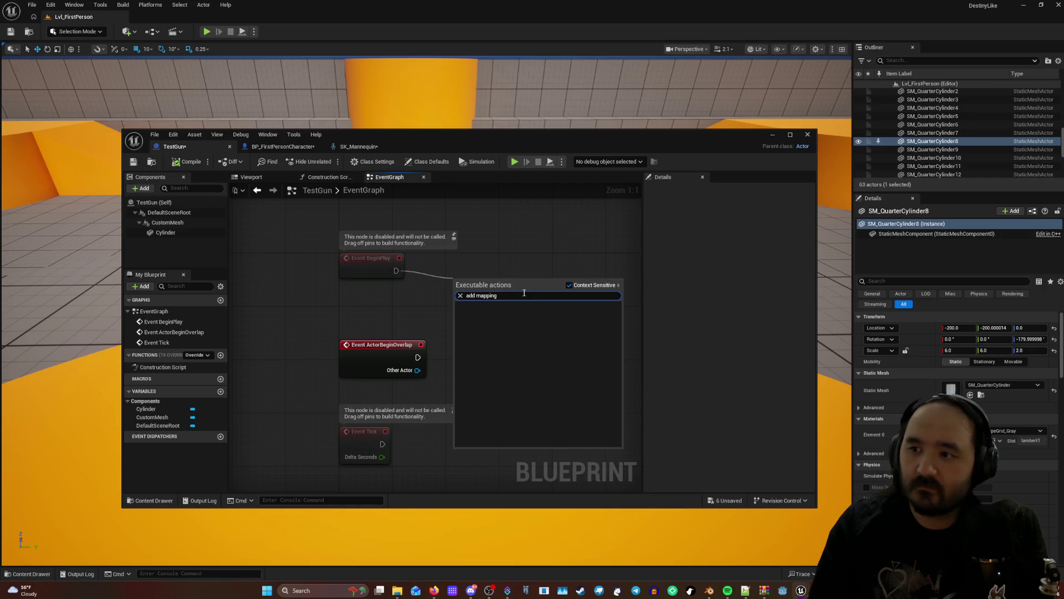
key("BackSpace")
key("BackSpace")
key("BackSpace")
key("BackSpace")
key("BackSpace")
key("BackSpace")
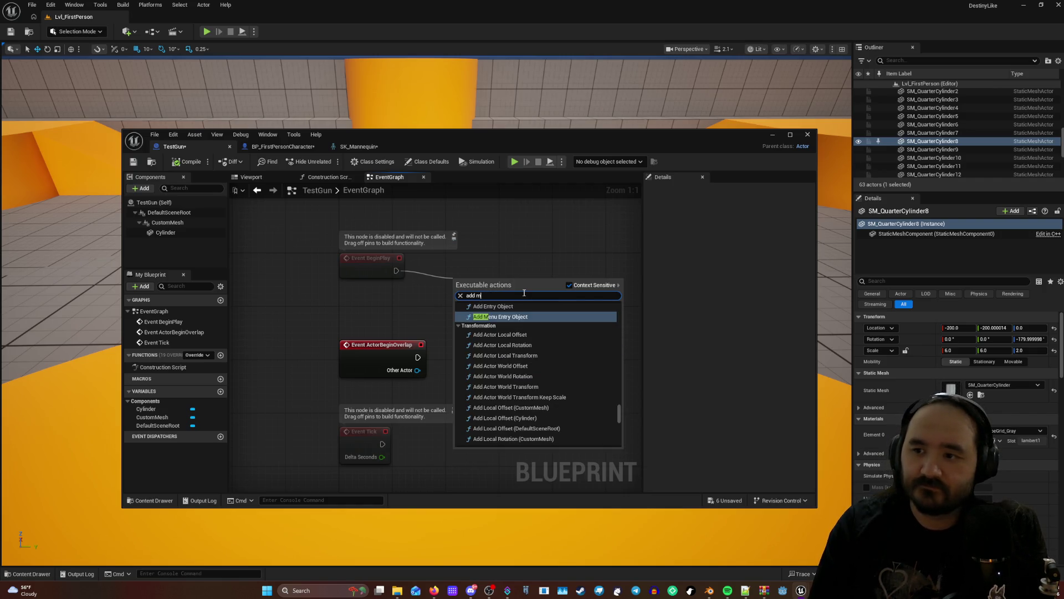
type("conter")
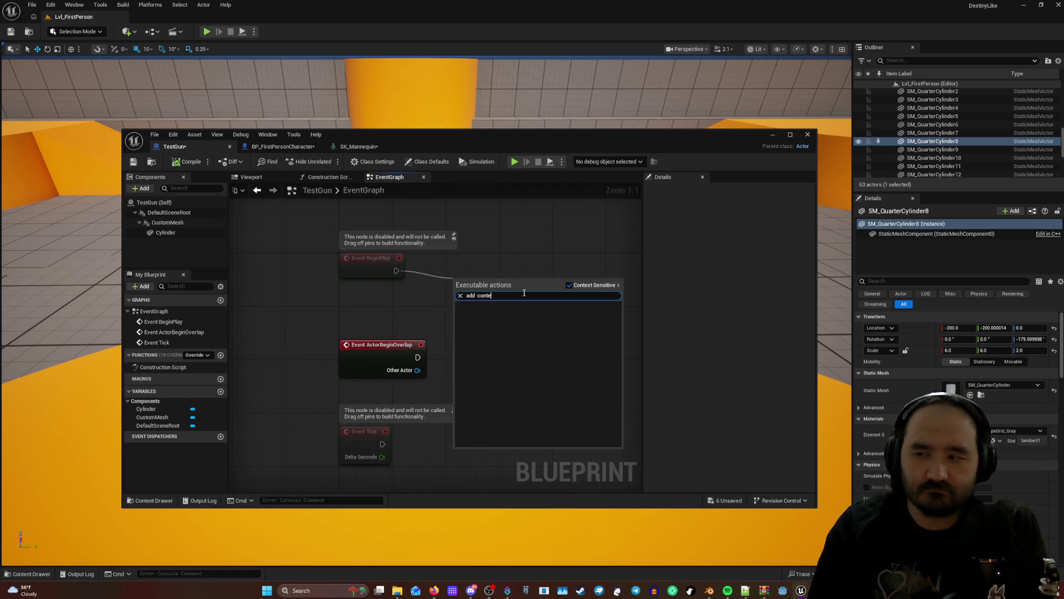
key("BackSpace")
key("BackSpace")
key("BackSpace")
key("BackSpace")
type("spawn")
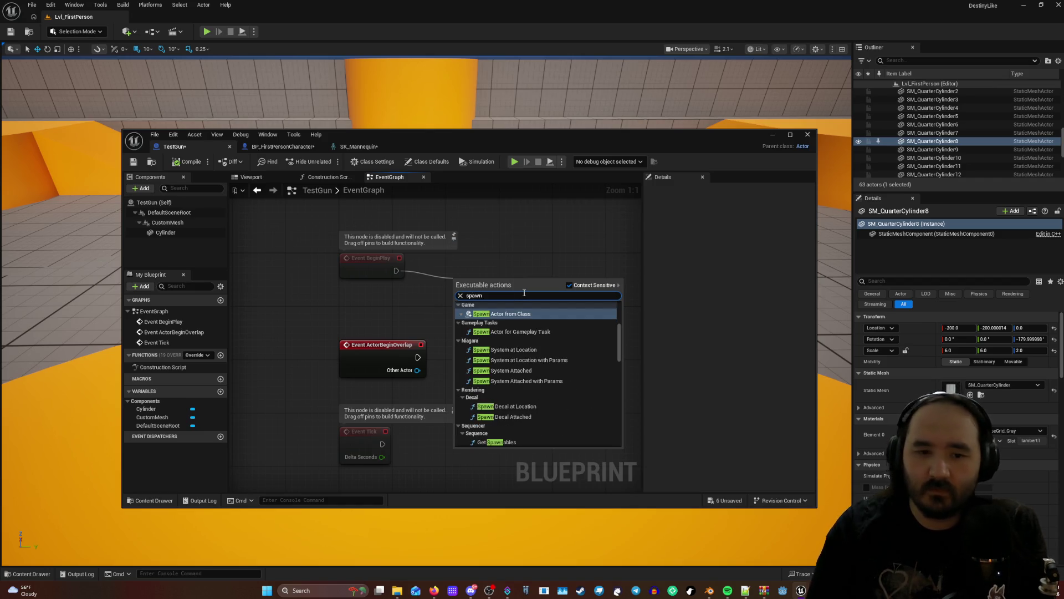
left_click(507, 314)
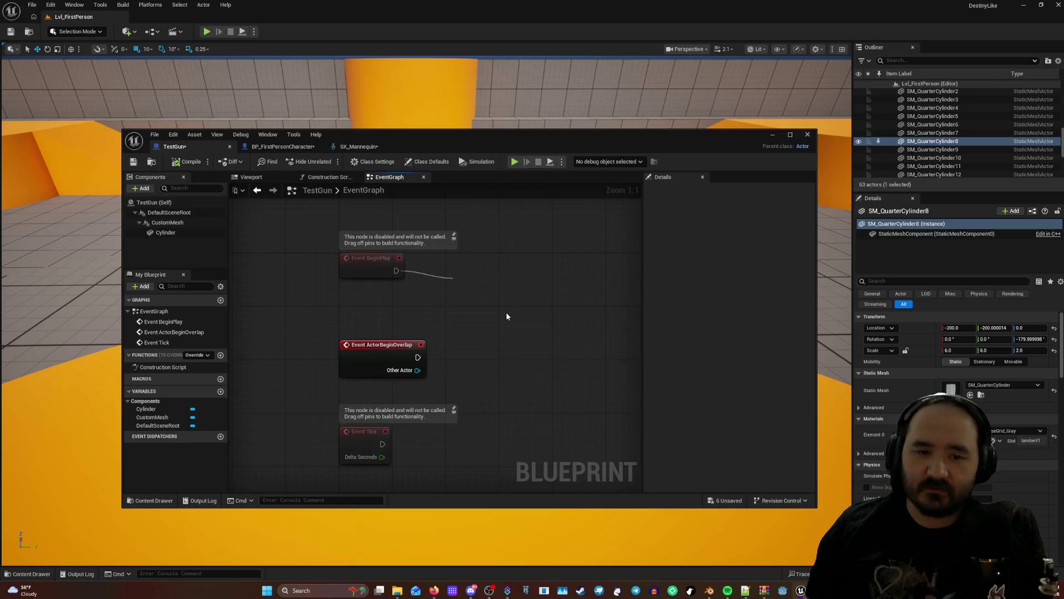
left_click_drag(540, 281, 541, 234)
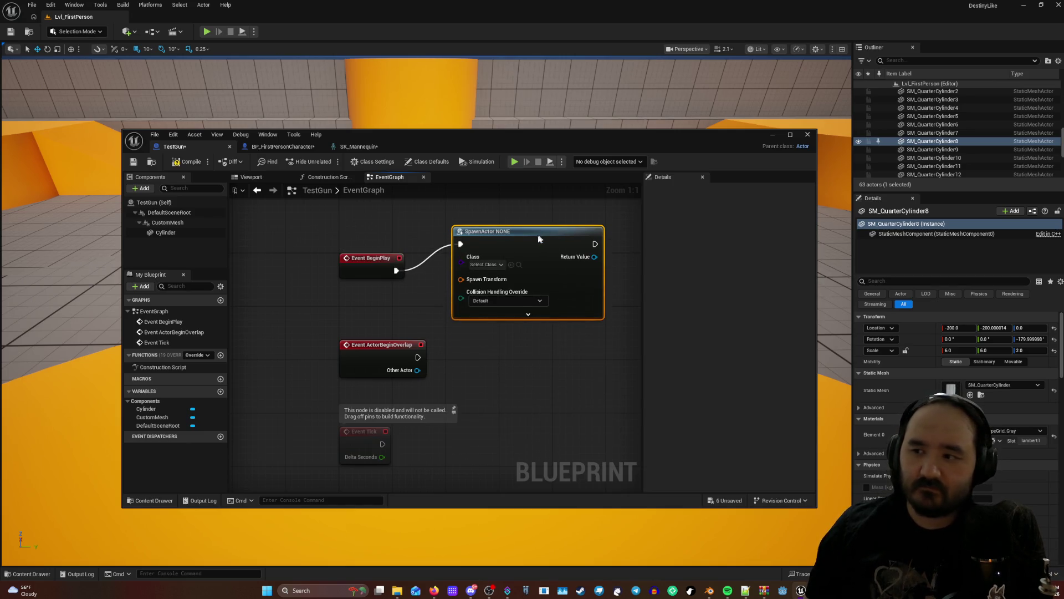
left_click(485, 265)
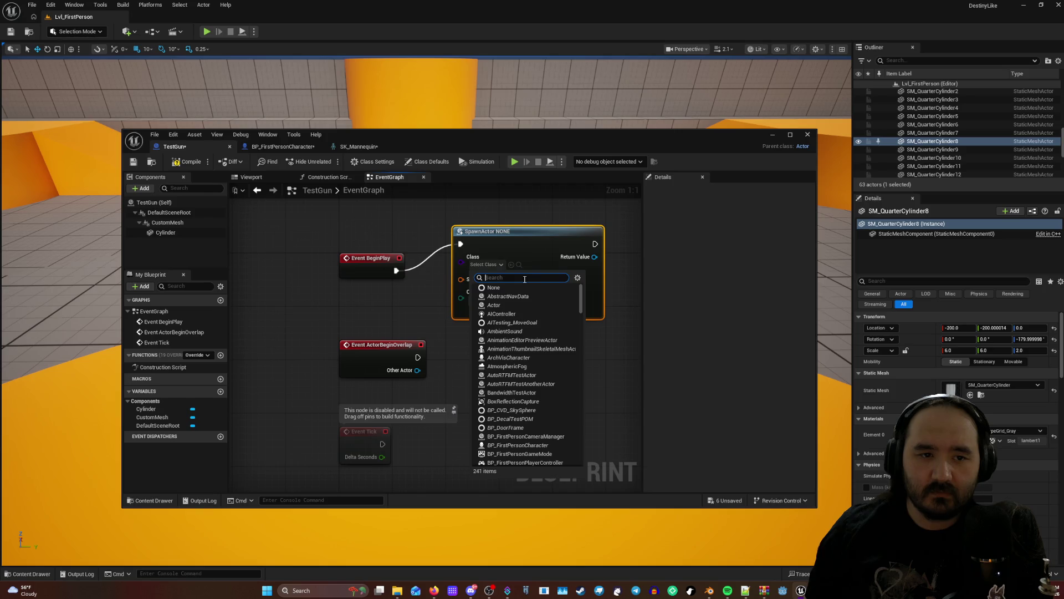
Search the class list for 'test' and pick Test Gun as the spawned class.
type("tes")
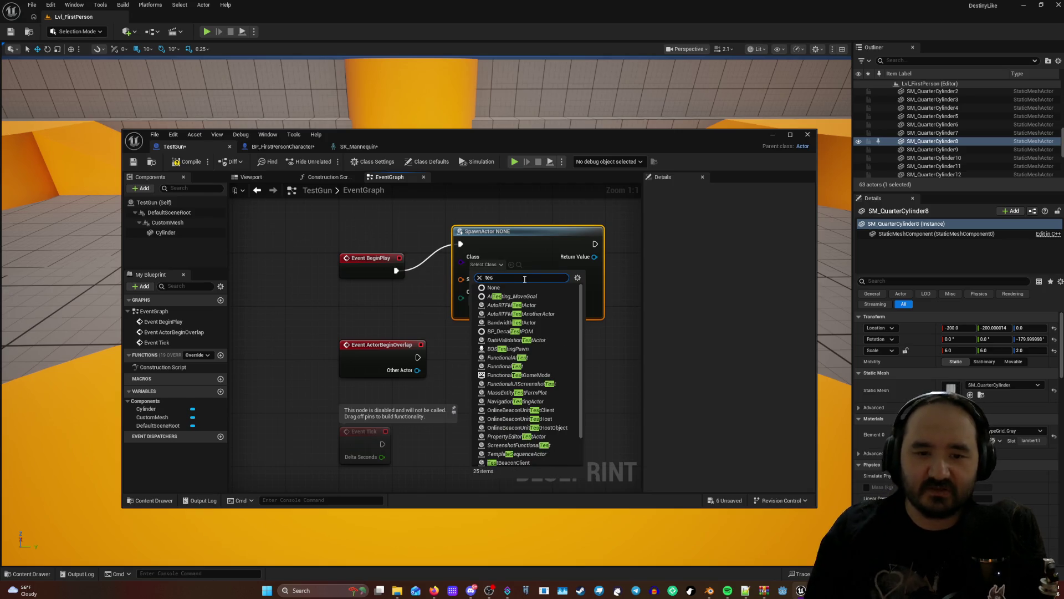
type("tg")
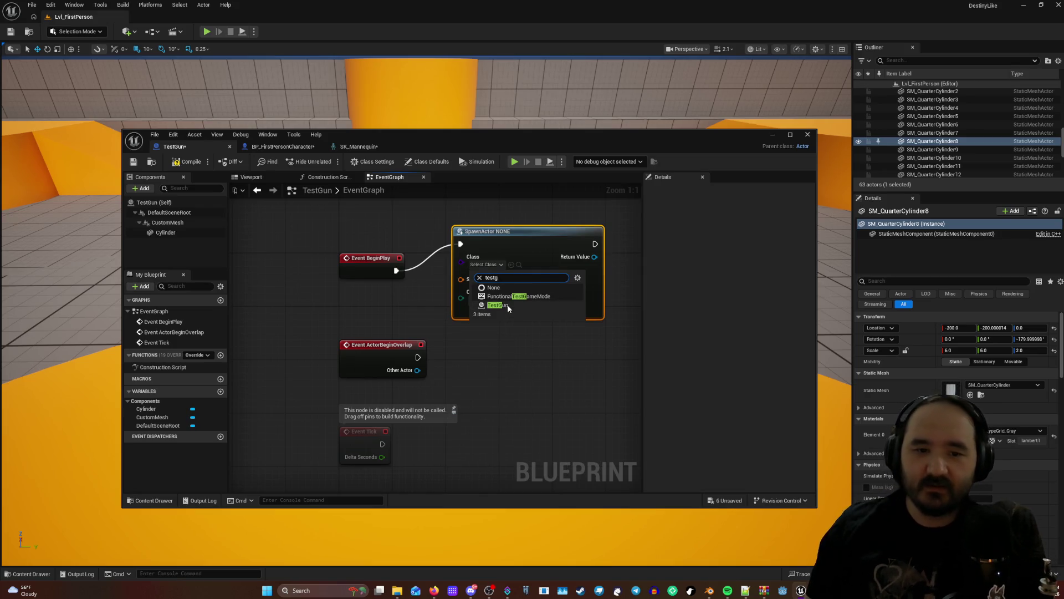
left_click(508, 305)
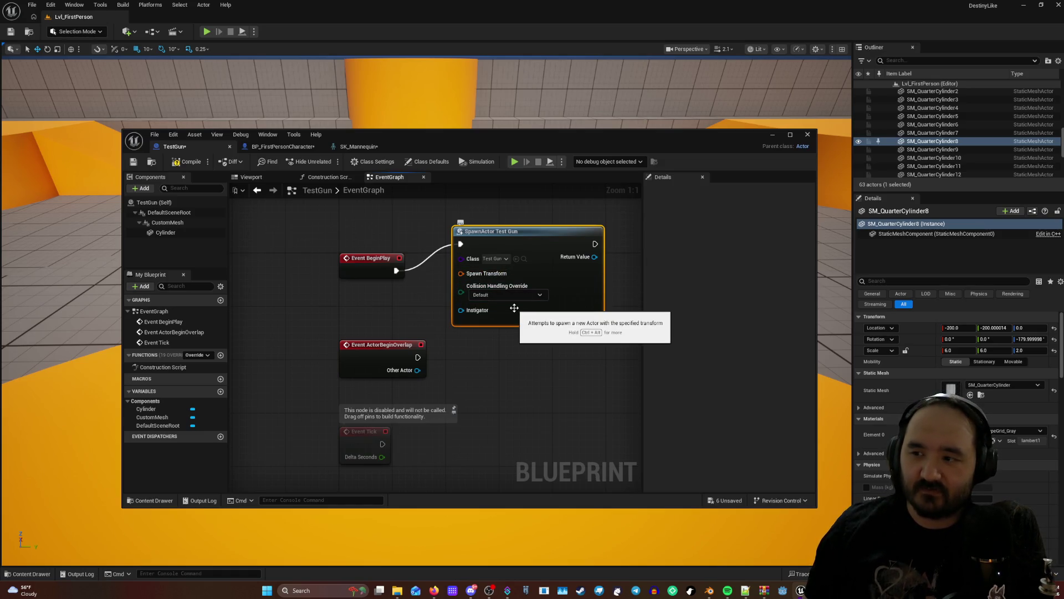
Try the Spawn Transform pin's options and a first wire from it, then cancel both.
right_click(475, 273)
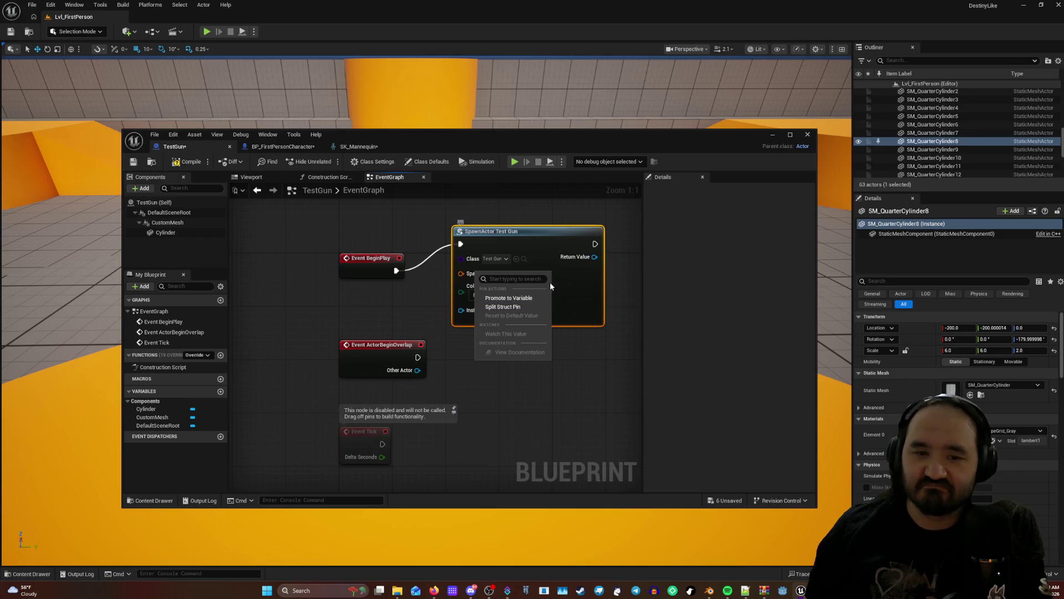
left_click(462, 275)
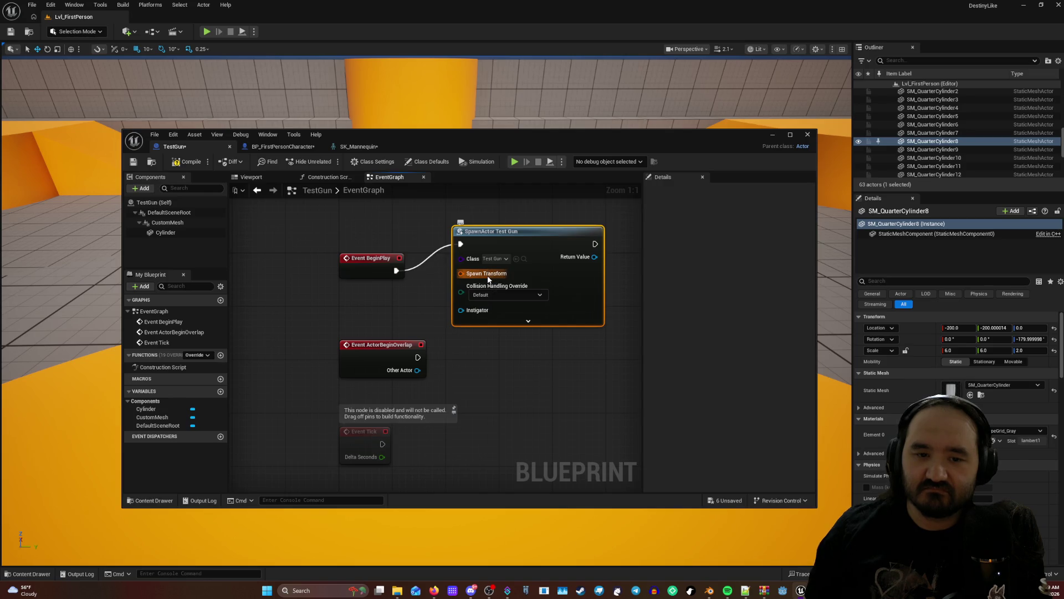
mouse_move(488, 277)
left_mouse_down()
mouse_move(532, 286)
mouse_move(430, 304)
left_mouse_up()
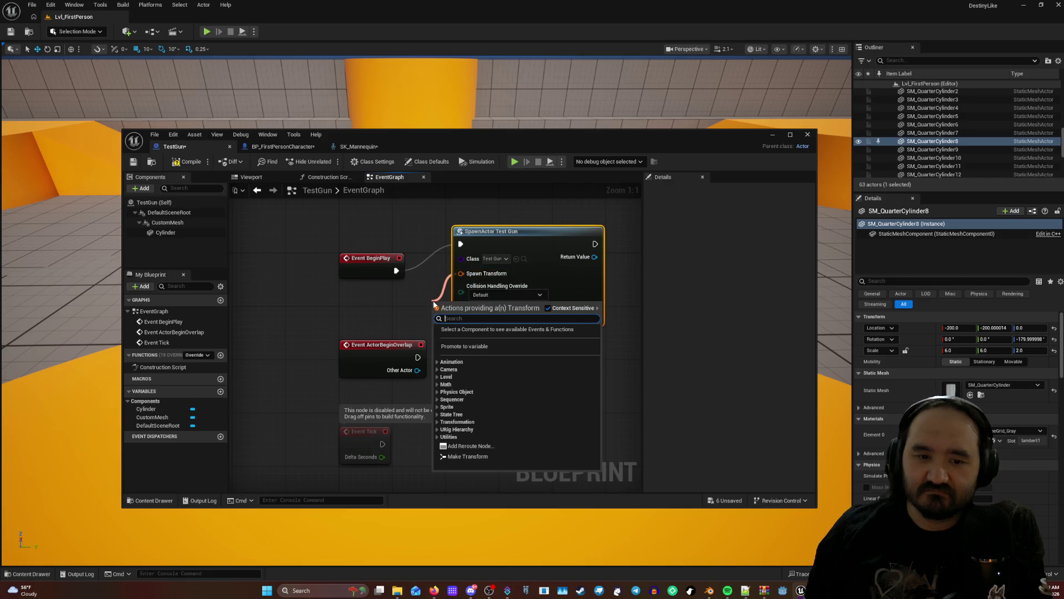
left_click(535, 274)
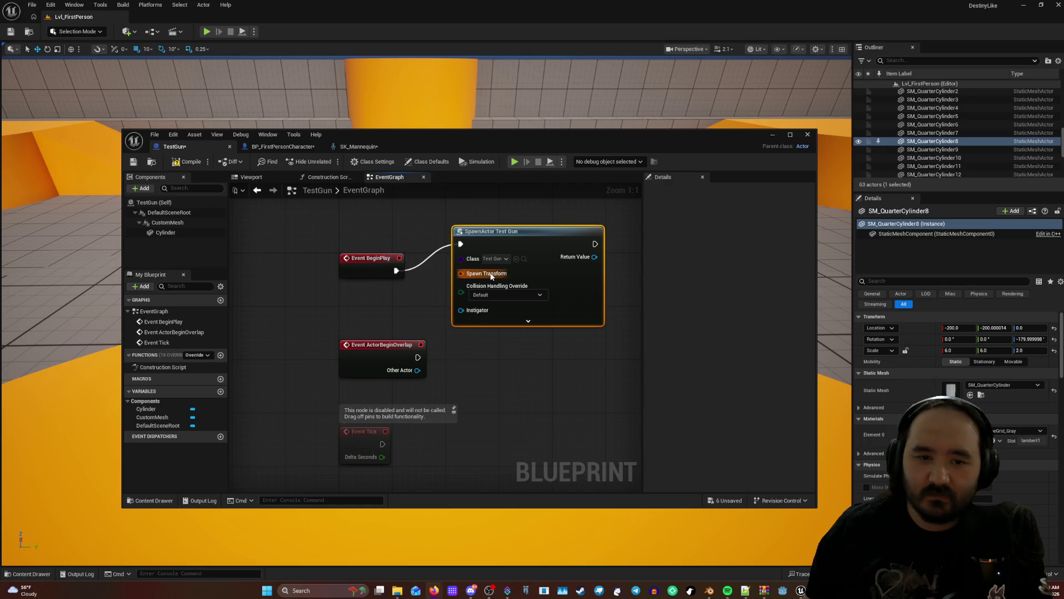
Pull a wire from Spawn Transform to list Transform-providing nodes and expand the Level category.
left_click_drag(460, 273, 434, 284)
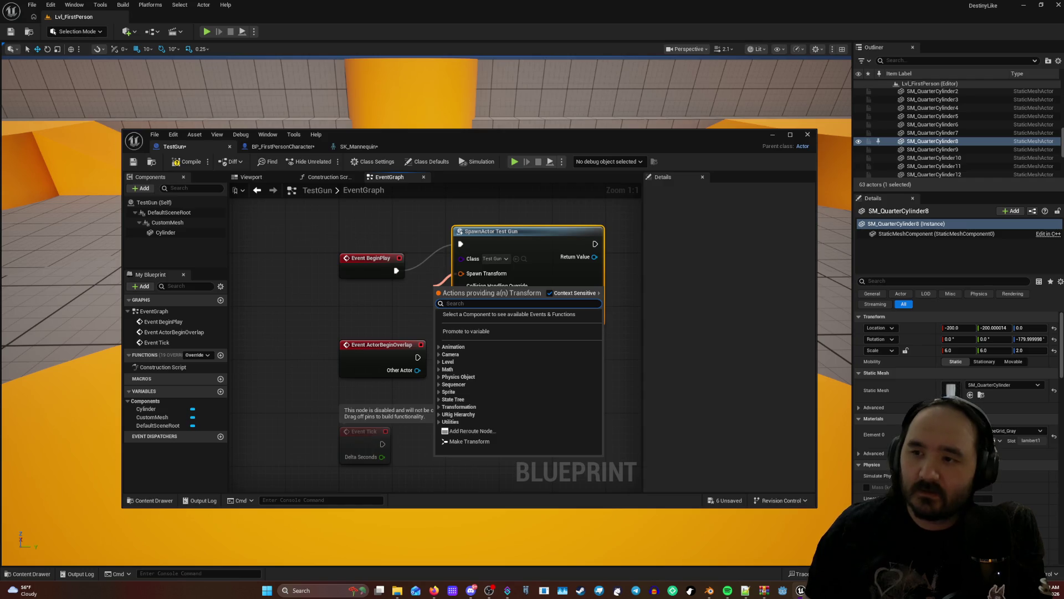
left_click(620, 272)
left_click_drag(491, 273, 429, 308)
left_click(441, 380)
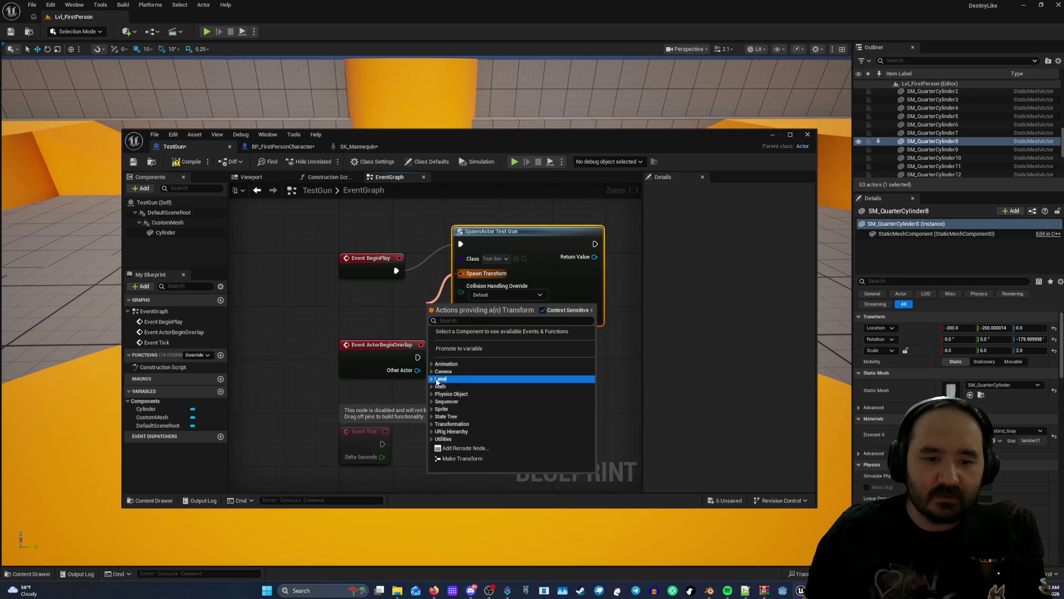